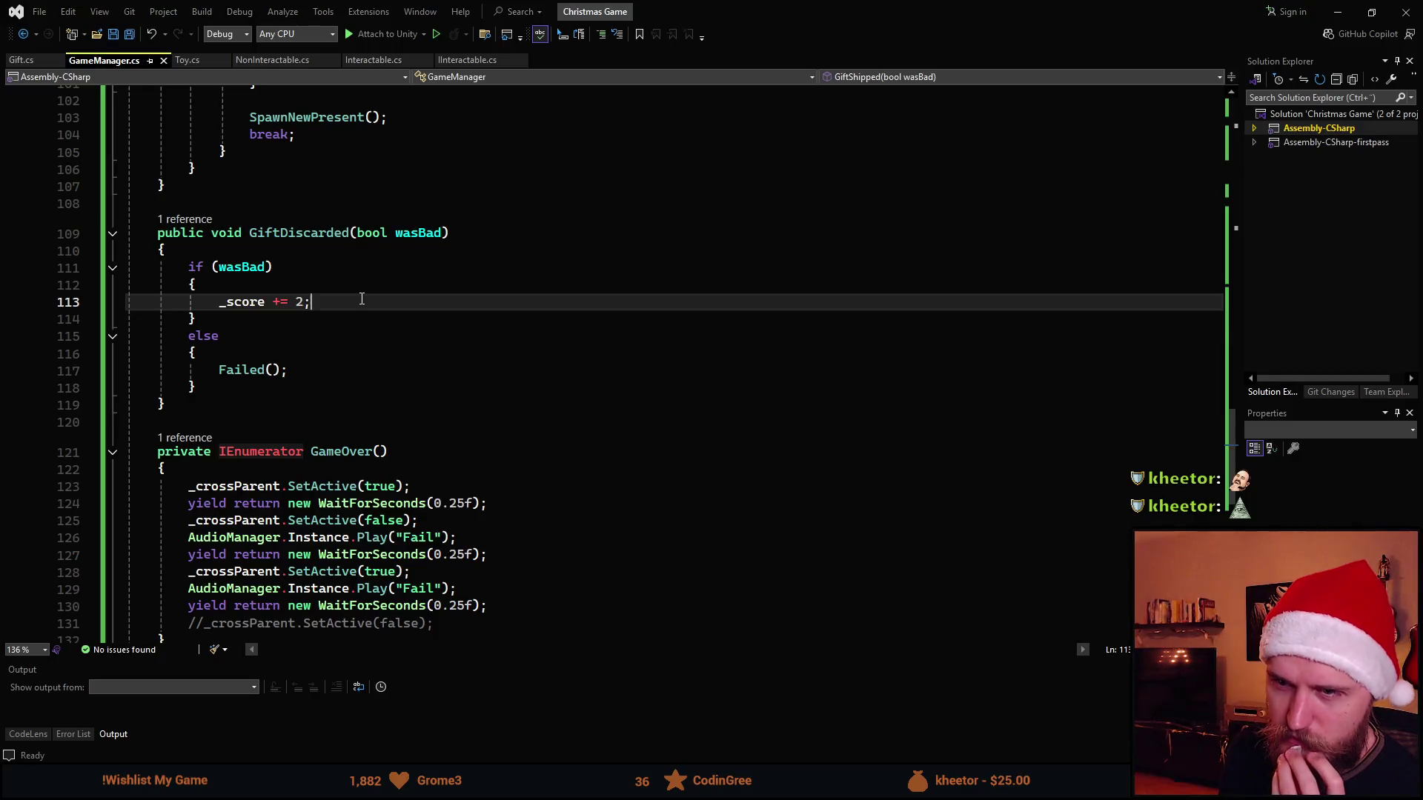
Add a SpawnNewPresent(); call below _score += 2 in GiftDiscarded and save GameManager.cs.
{"action": "key", "text": "Return"}
{"action": "type", "text": "Spawn"}
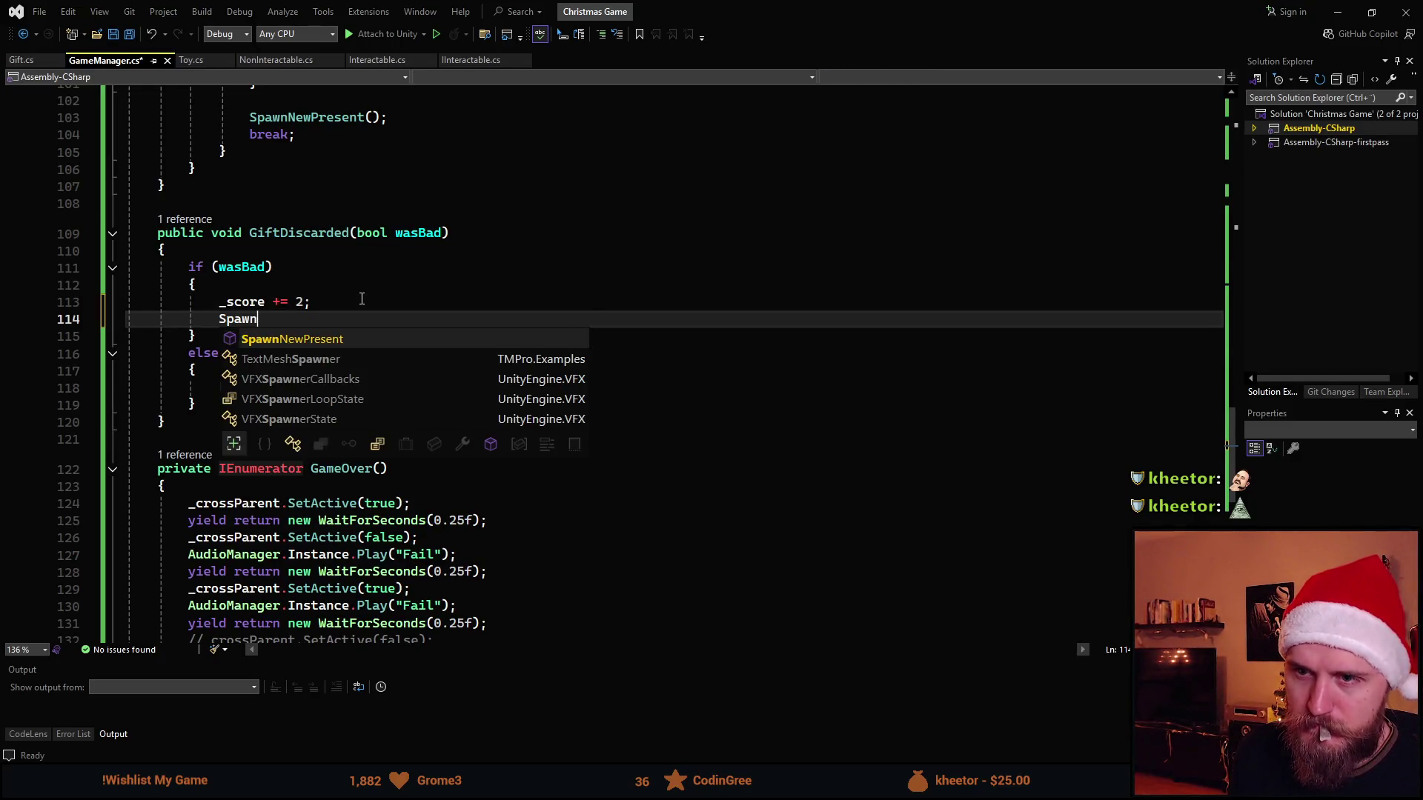
{"action": "key", "text": "Tab"}
{"action": "type", "text": "();"}
{"action": "key", "text": "ctrl+s"}
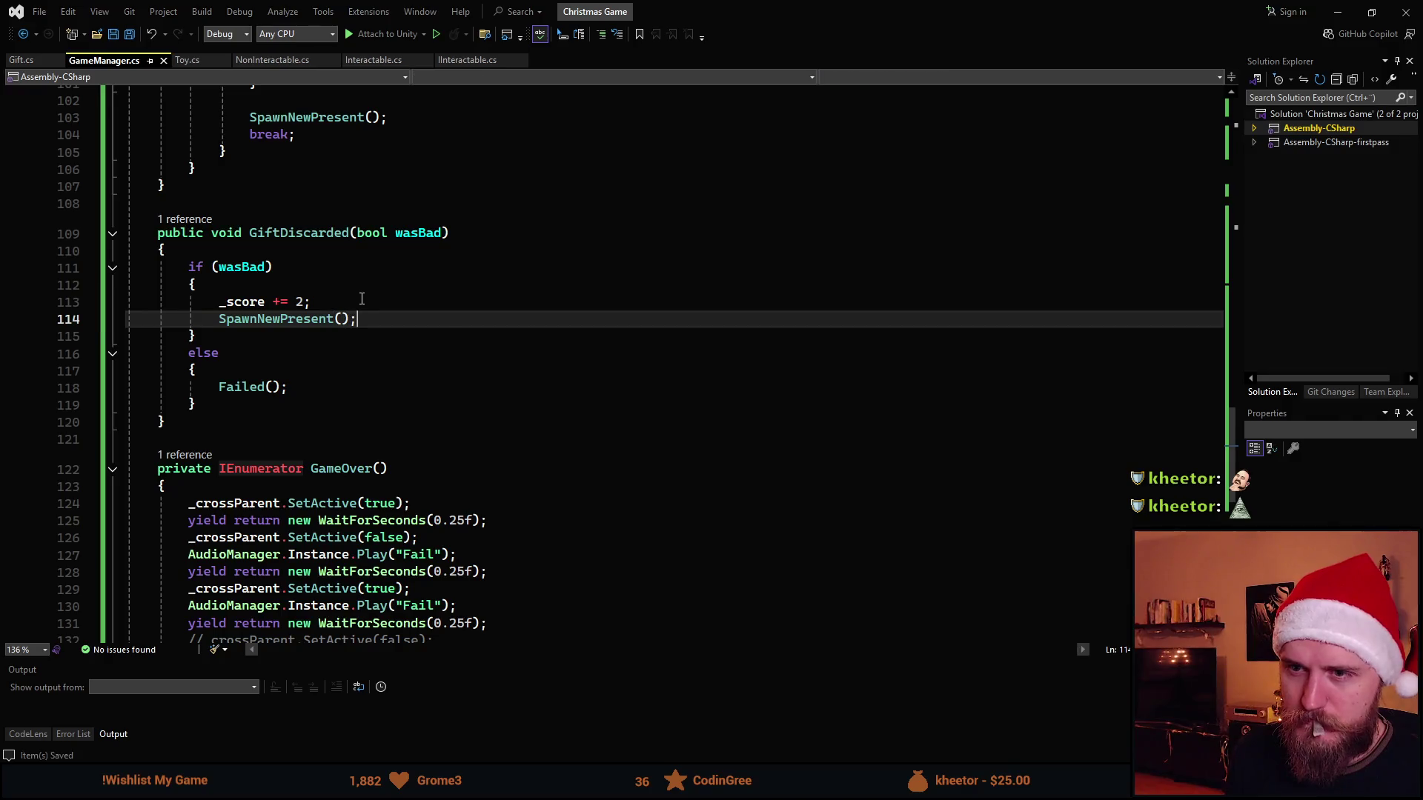
Inspect the SpawnNewPresent definition, then return to the Unity editor.
{"action": "scroll", "coordinate": [318, 338], "scroll_direction": "up", "scroll_amount": 1}
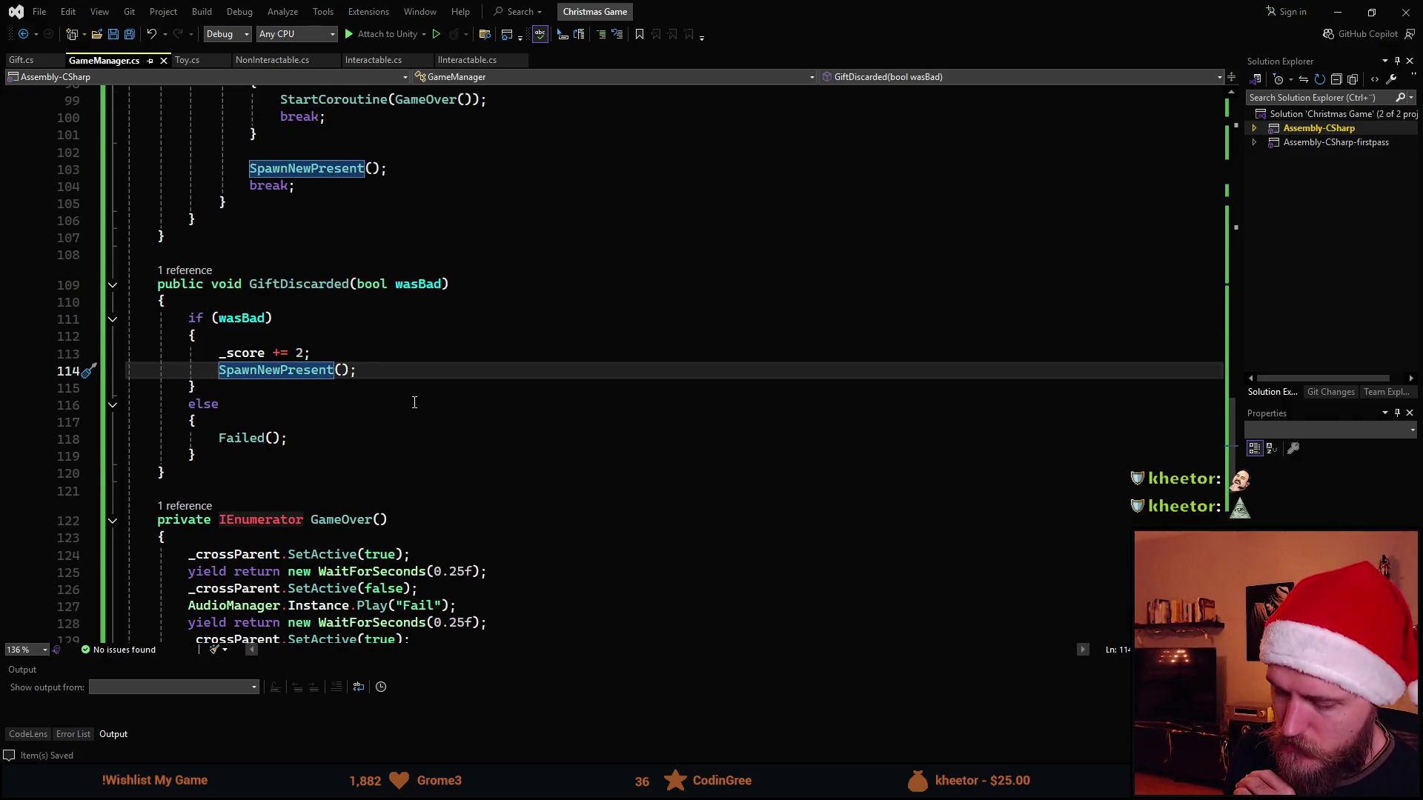
{"action": "key", "text": "F12"}
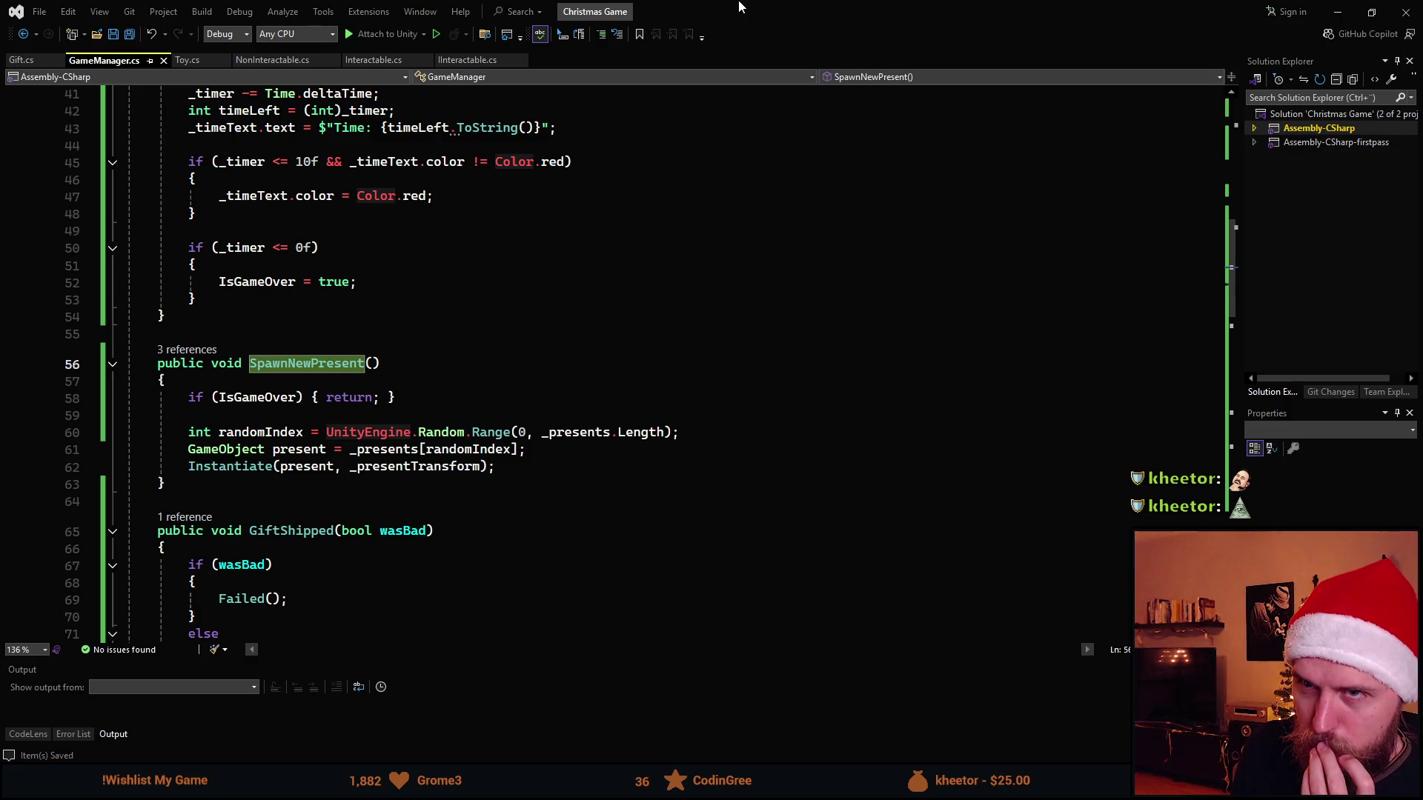
{"action": "key", "text": "alt+Tab"}
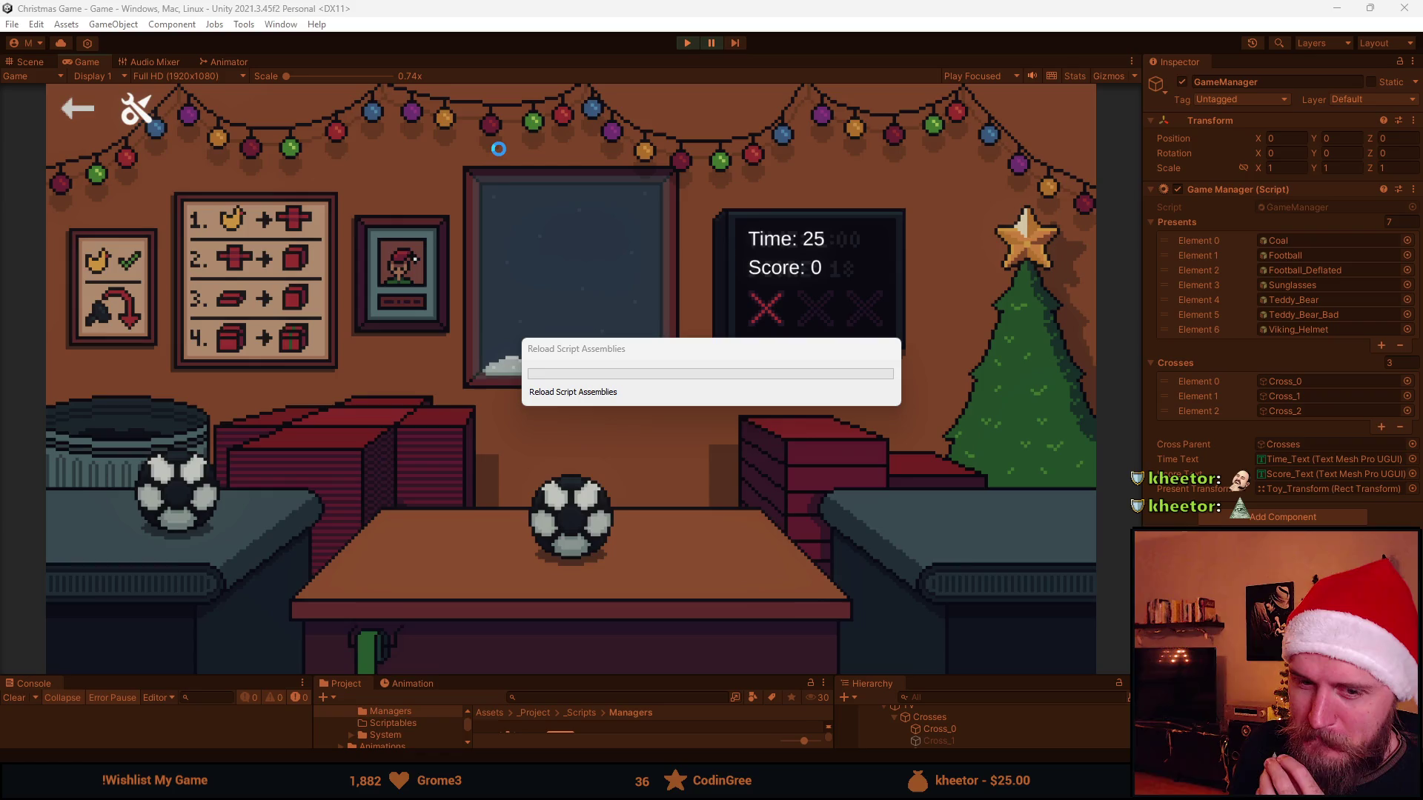
Start play mode, ribbon and ship the first gifts, and trash one wrapped gift.
{"action": "left_click", "coordinate": [694, 43]}
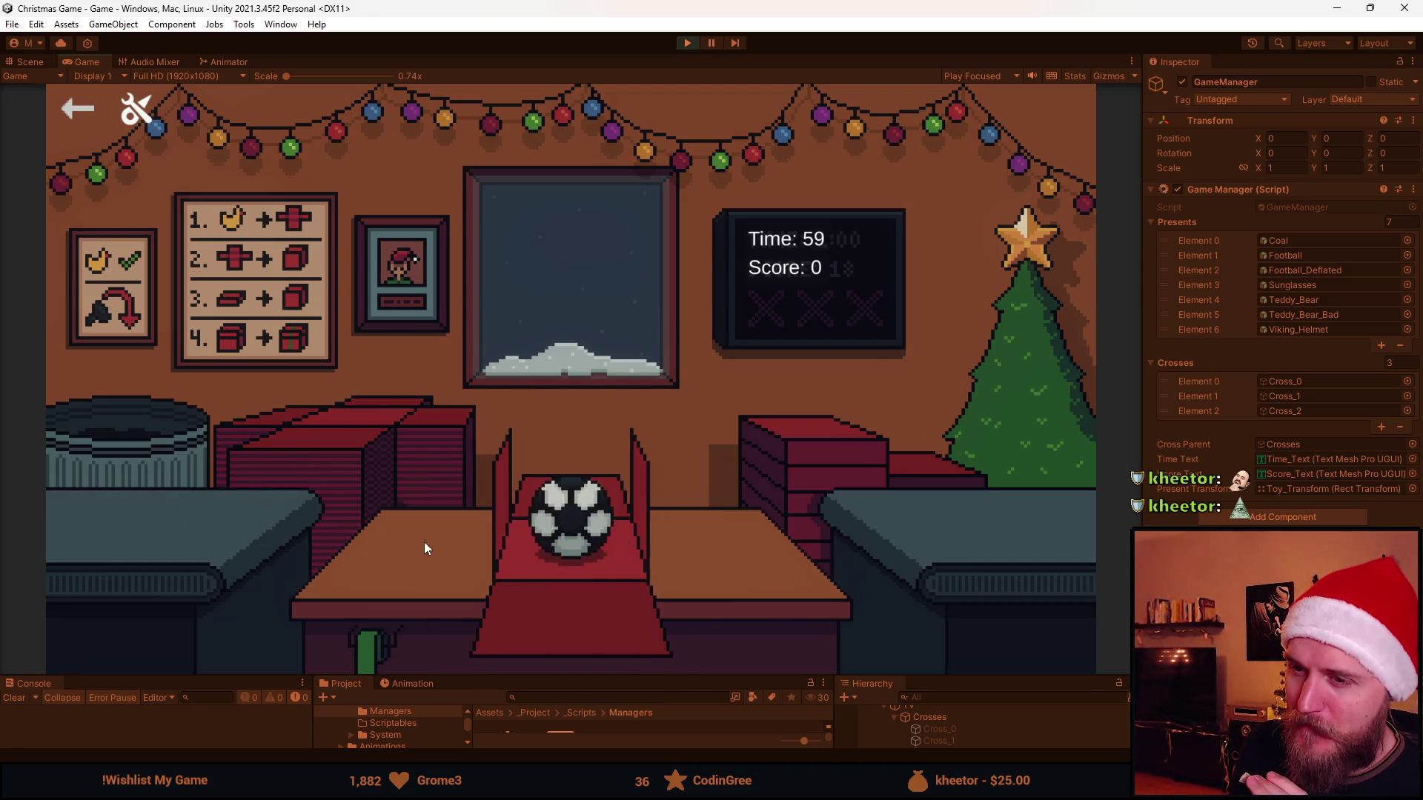
{"action": "left_click", "coordinate": [610, 489]}
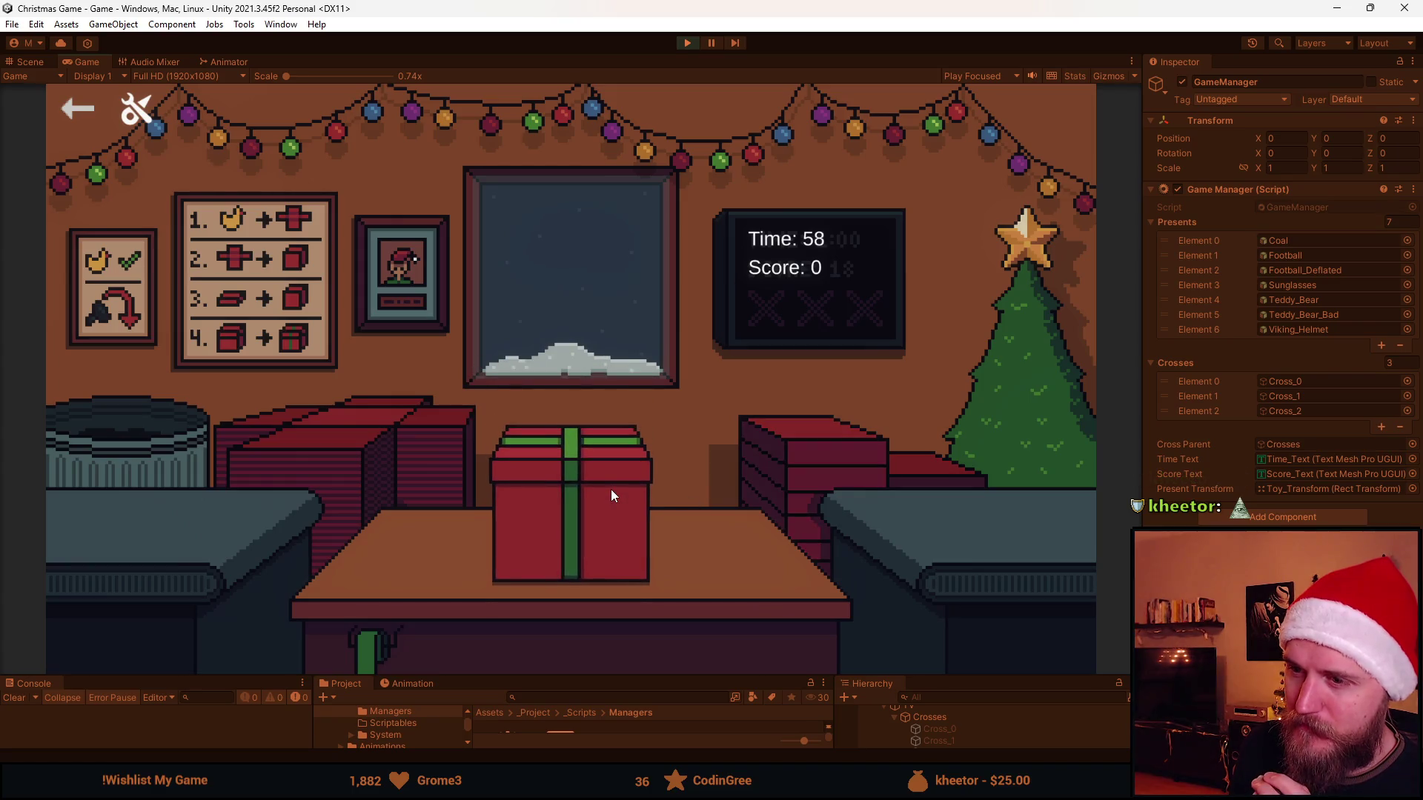
{"action": "left_click", "coordinate": [150, 435]}
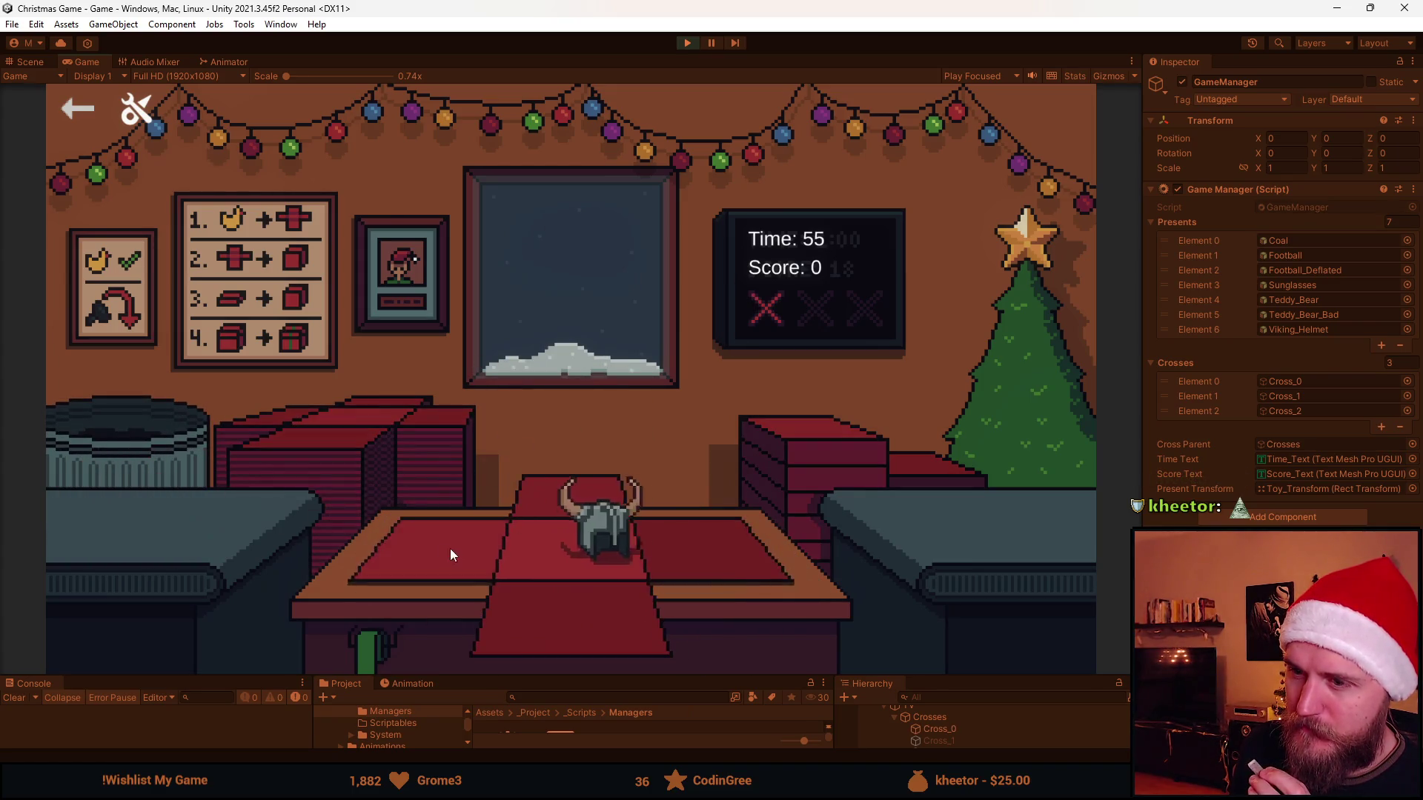
{"action": "left_click", "coordinate": [839, 465]}
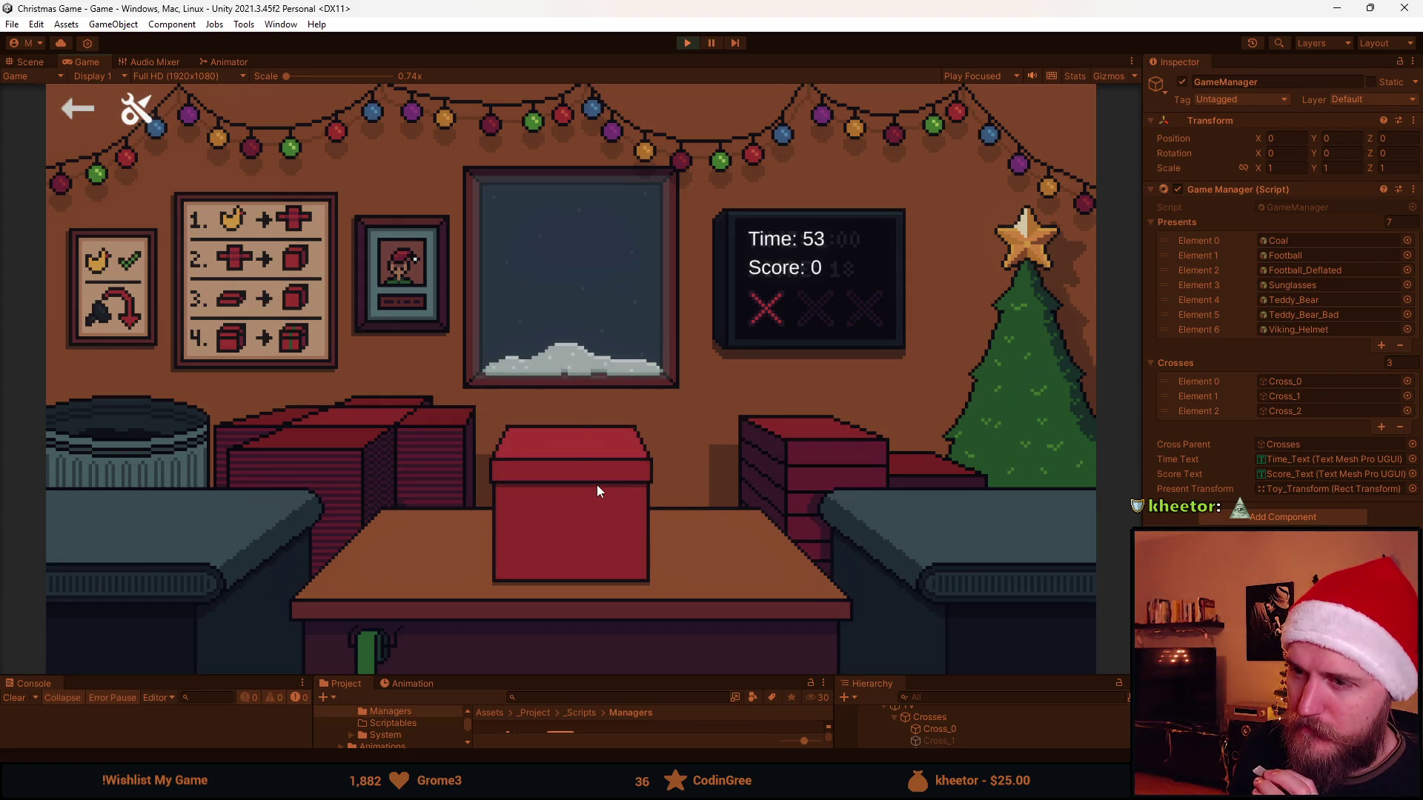
{"action": "left_click", "coordinate": [593, 481]}
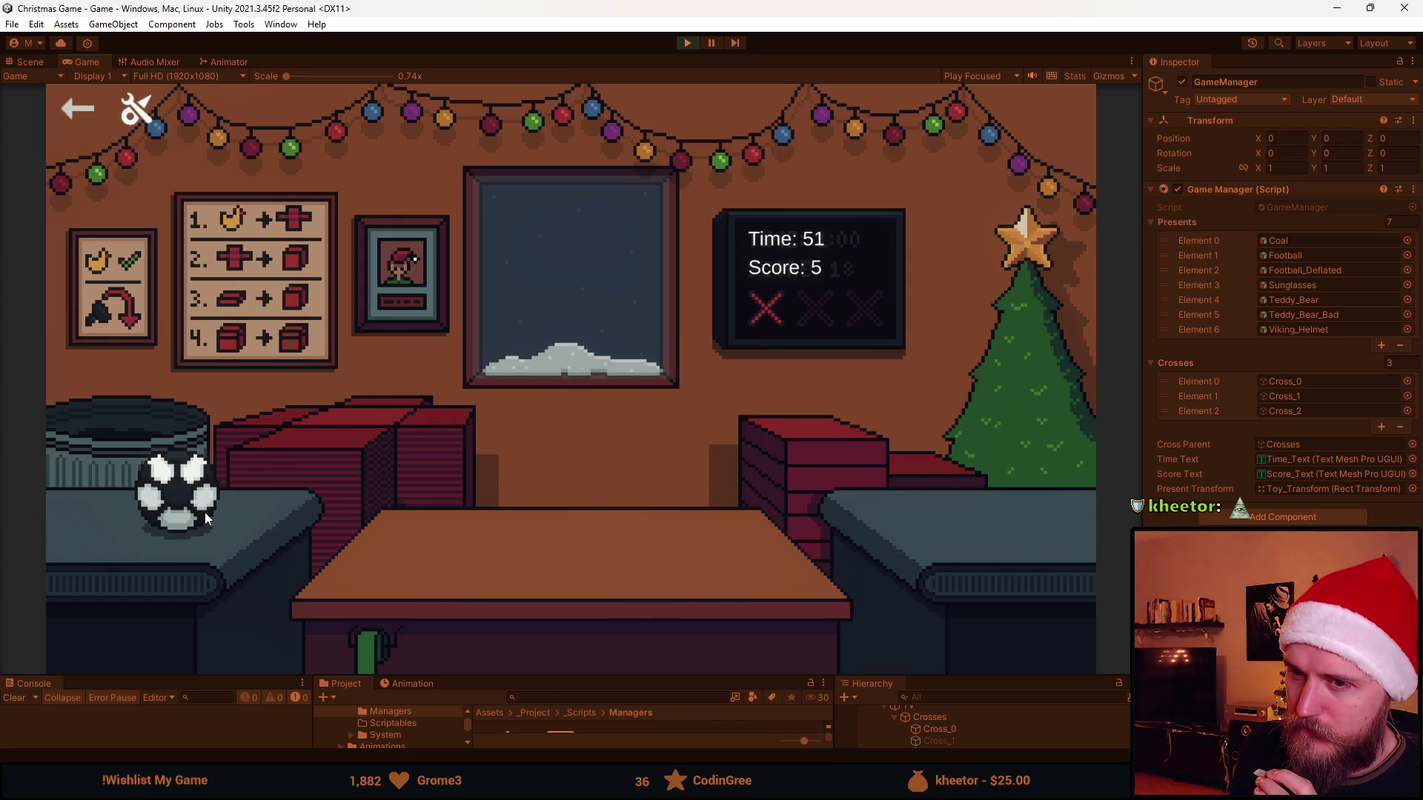
{"action": "left_click", "coordinate": [393, 499]}
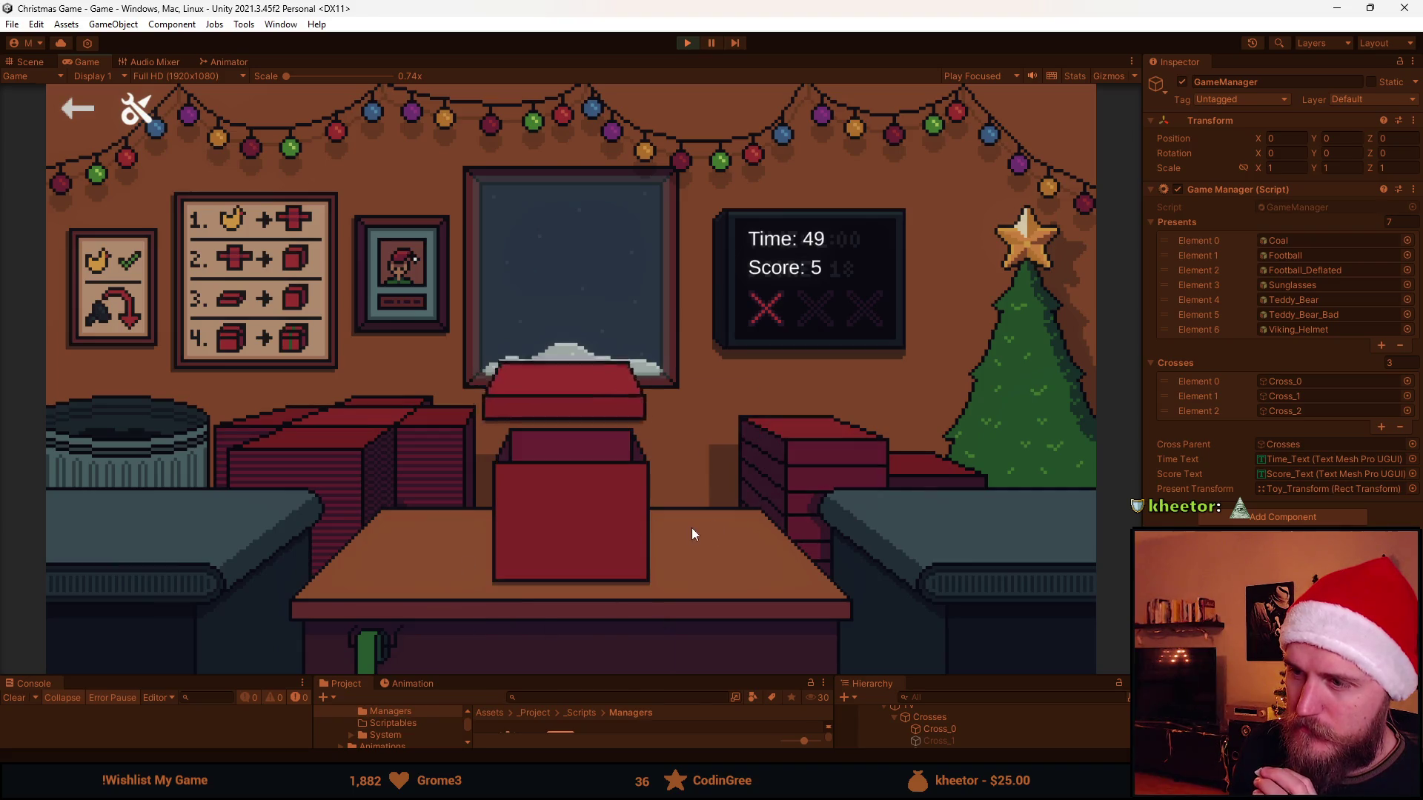
Ship the teddy bear gift for five points, trash the coal at score 15, then stop play mode.
{"action": "left_click", "coordinate": [927, 521]}
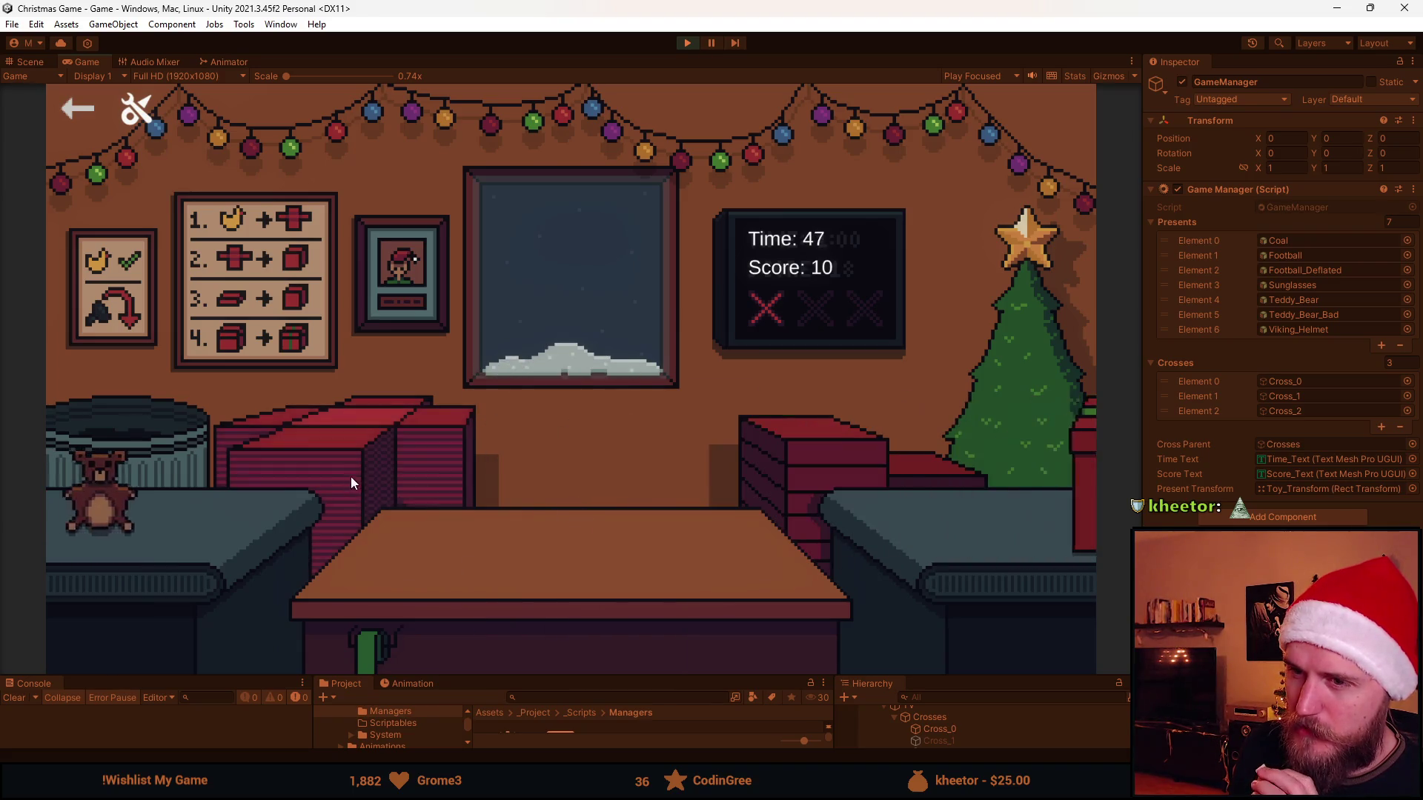
{"action": "left_click", "coordinate": [189, 508]}
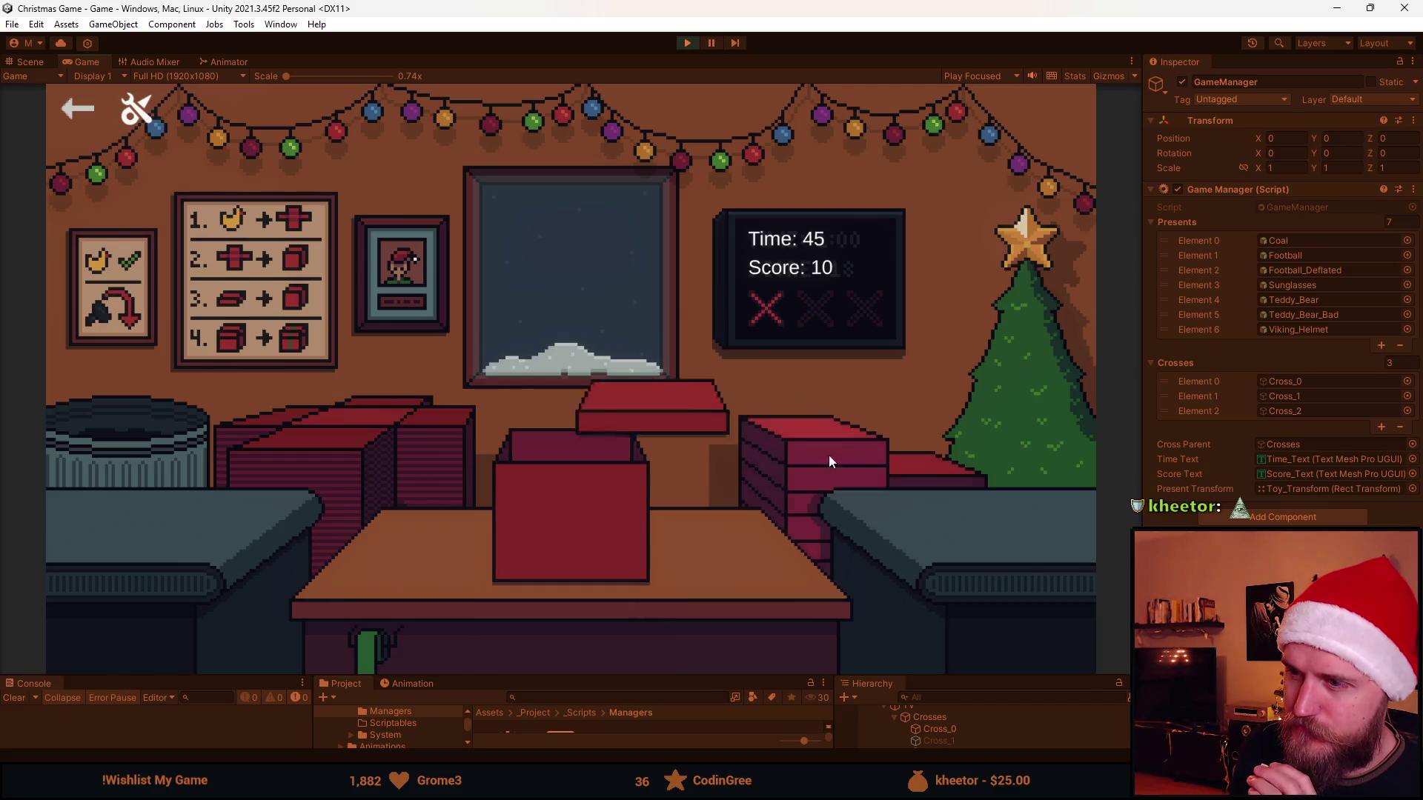
{"action": "left_click", "coordinate": [592, 501]}
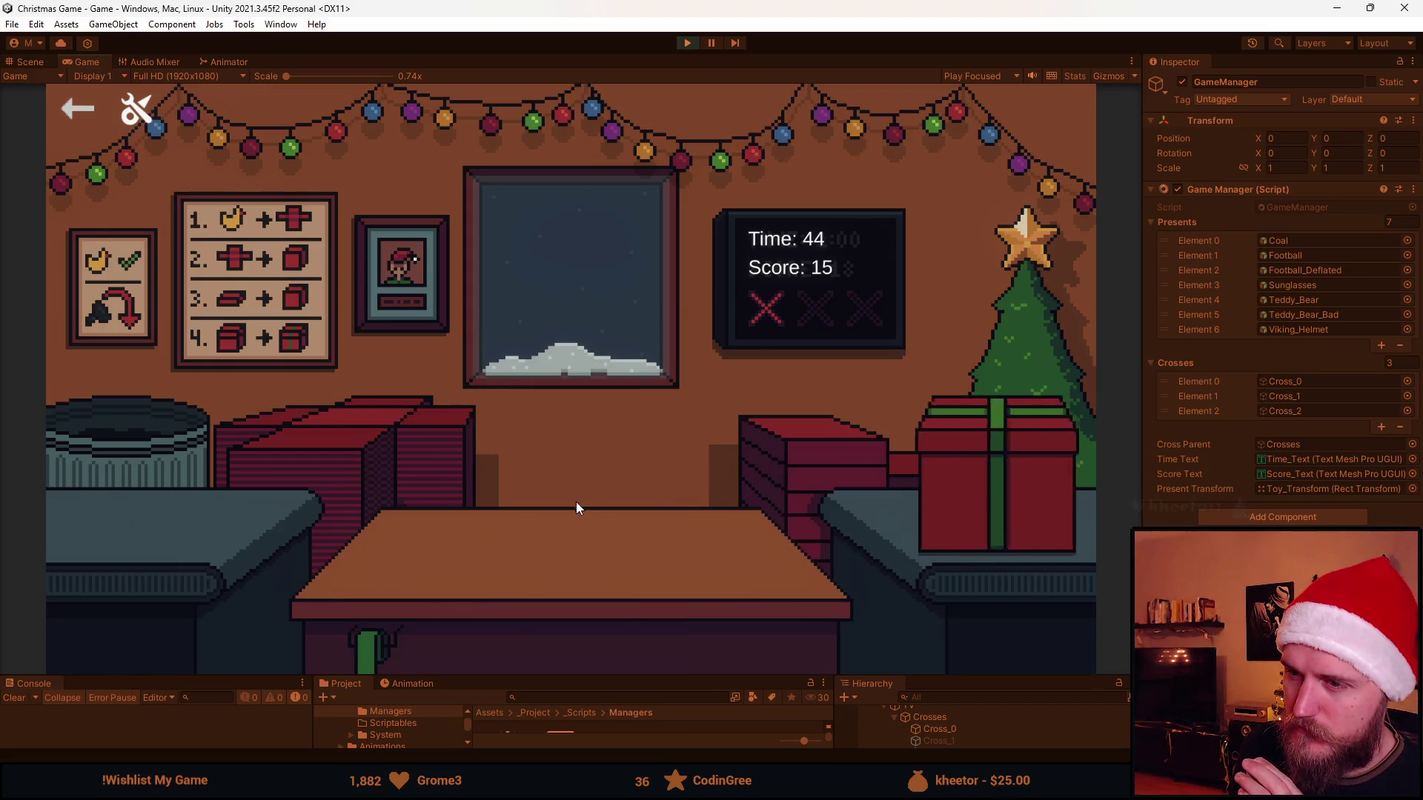
{"action": "left_click", "coordinate": [212, 492]}
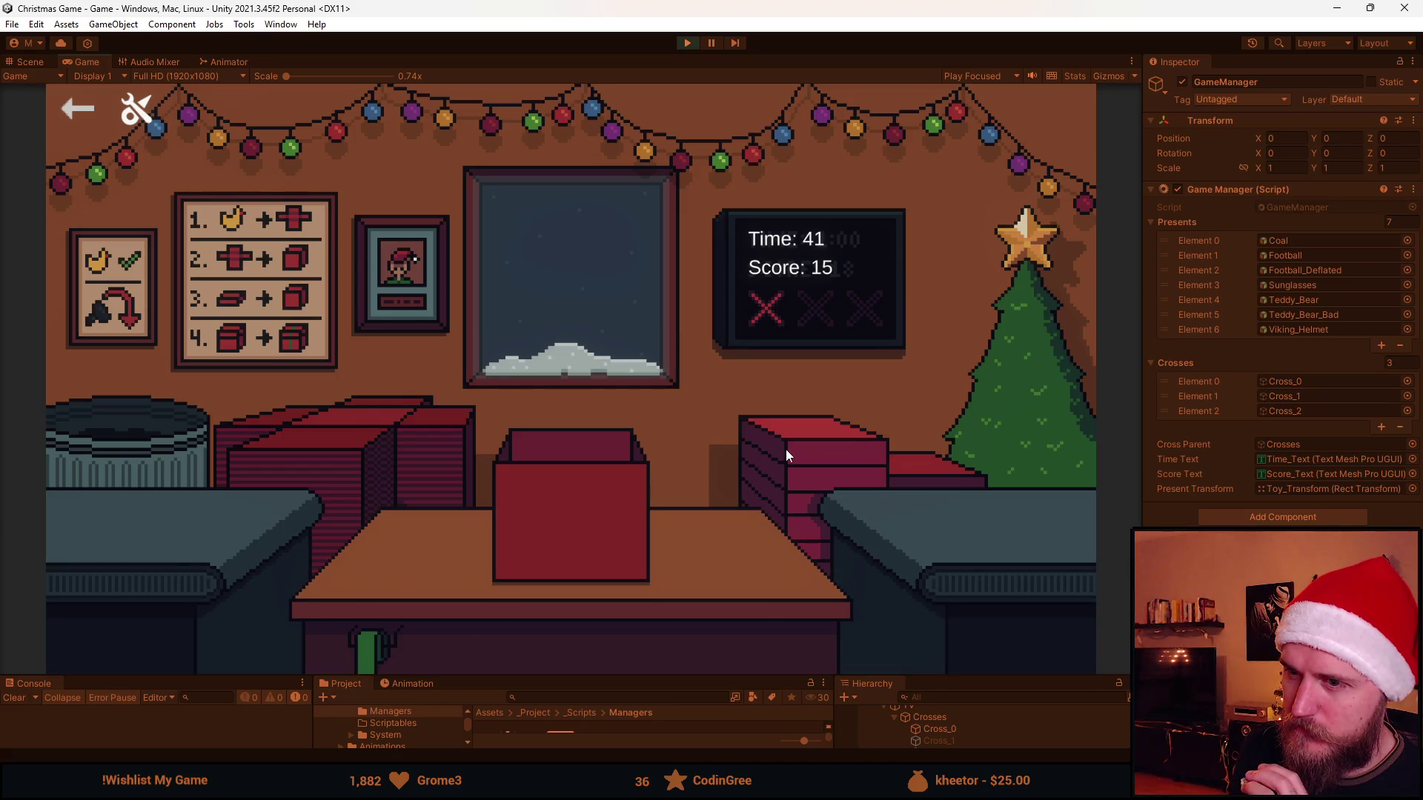
{"action": "left_click", "coordinate": [159, 433]}
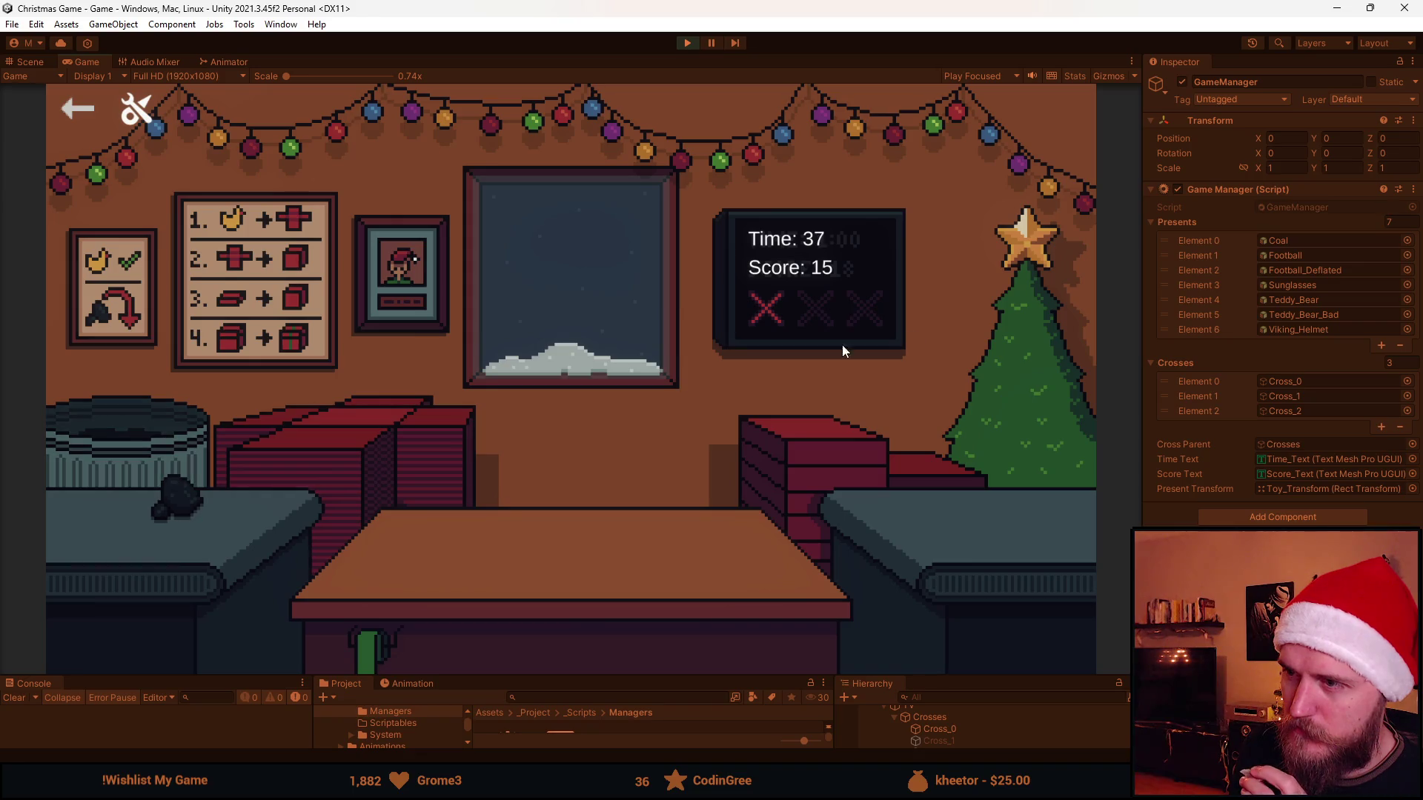
{"action": "left_click", "coordinate": [201, 495]}
{"action": "left_click", "coordinate": [159, 448]}
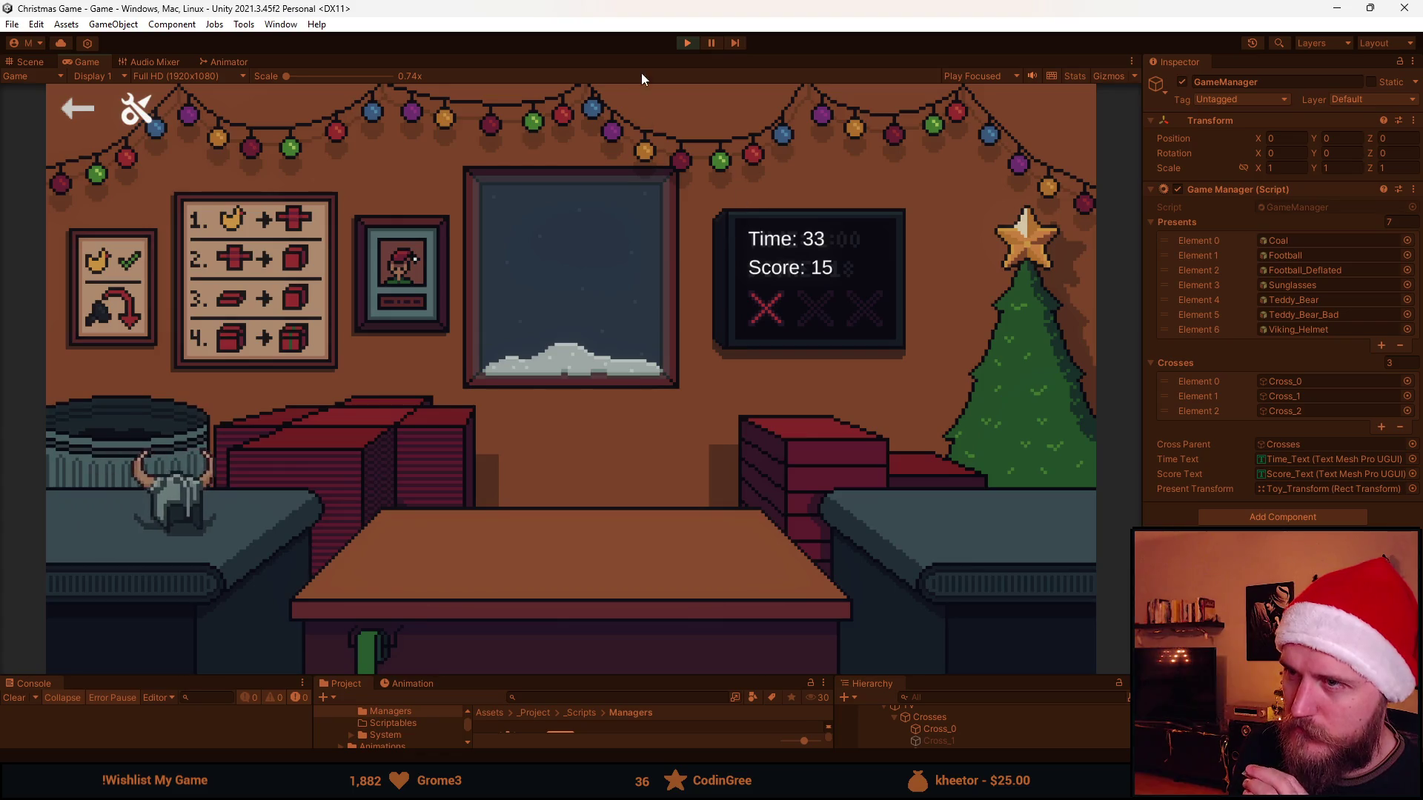
{"action": "left_click", "coordinate": [685, 44]}
Maximize Visual Studio and select GiftShipped's _scoreText.text update line.
{"action": "key", "text": "alt+Tab"}
{"action": "left_click_drag", "start_coordinate": [890, 6], "coordinate": [890, 1]}
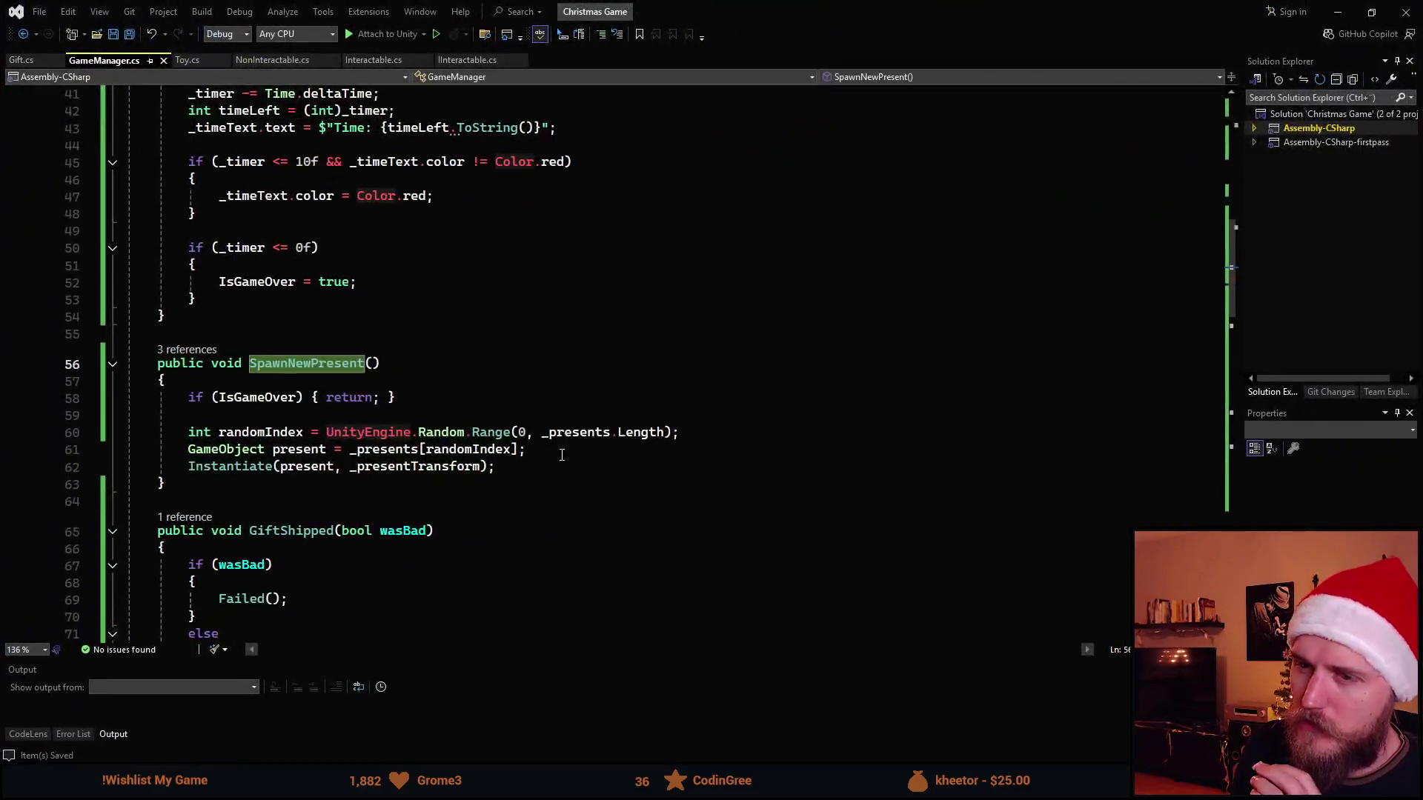
{"action": "scroll", "coordinate": [415, 467], "scroll_direction": "down", "scroll_amount": 4}
{"action": "scroll", "coordinate": [419, 509], "scroll_direction": "up", "scroll_amount": 1}
{"action": "scroll", "coordinate": [317, 499], "scroll_direction": "down", "scroll_amount": 1}
{"action": "left_click_drag", "start_coordinate": [521, 480], "coordinate": [220, 483]}
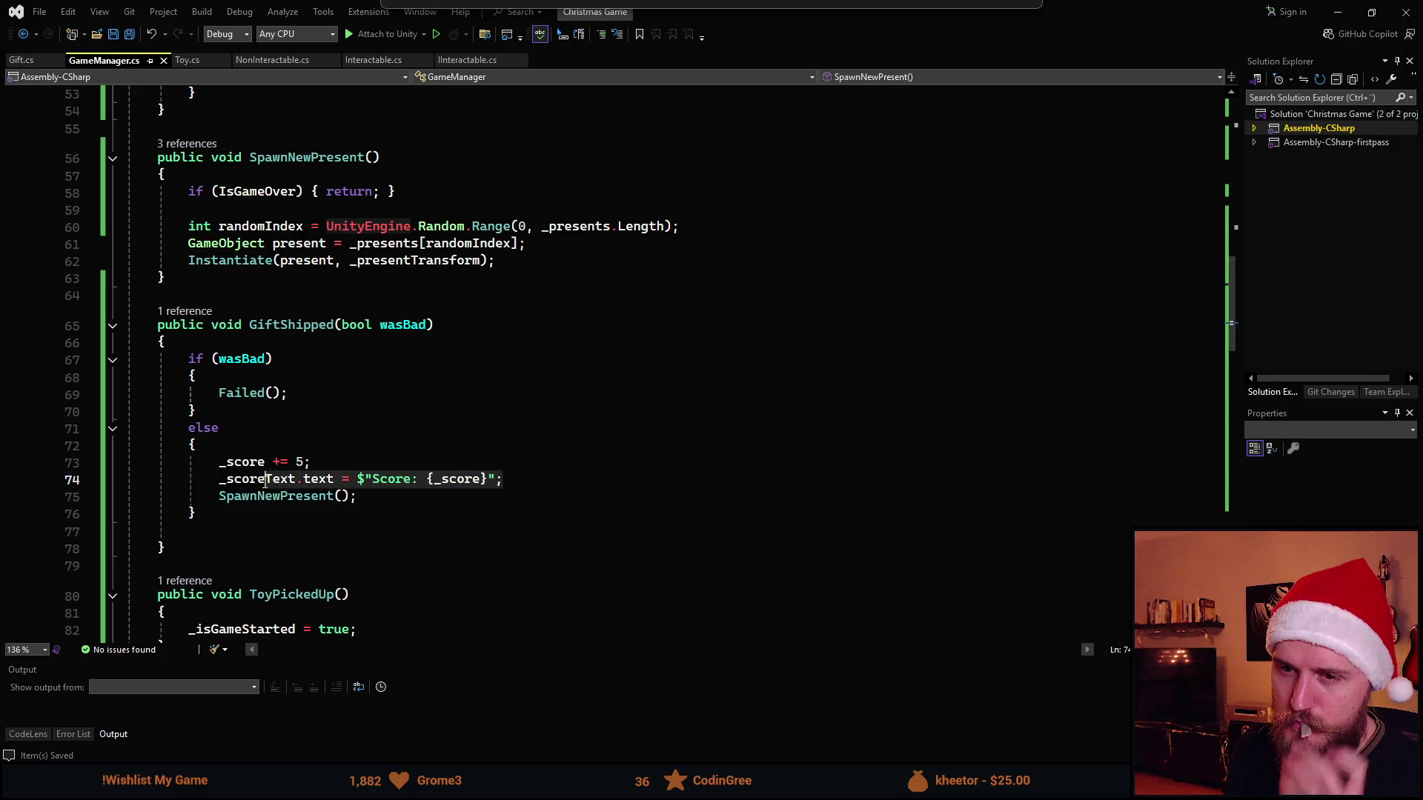
Insert the score text update below _score += 2 in GiftDiscarded, save, and return to Unity.
{"action": "scroll", "coordinate": [386, 500], "scroll_direction": "down", "scroll_amount": 5}
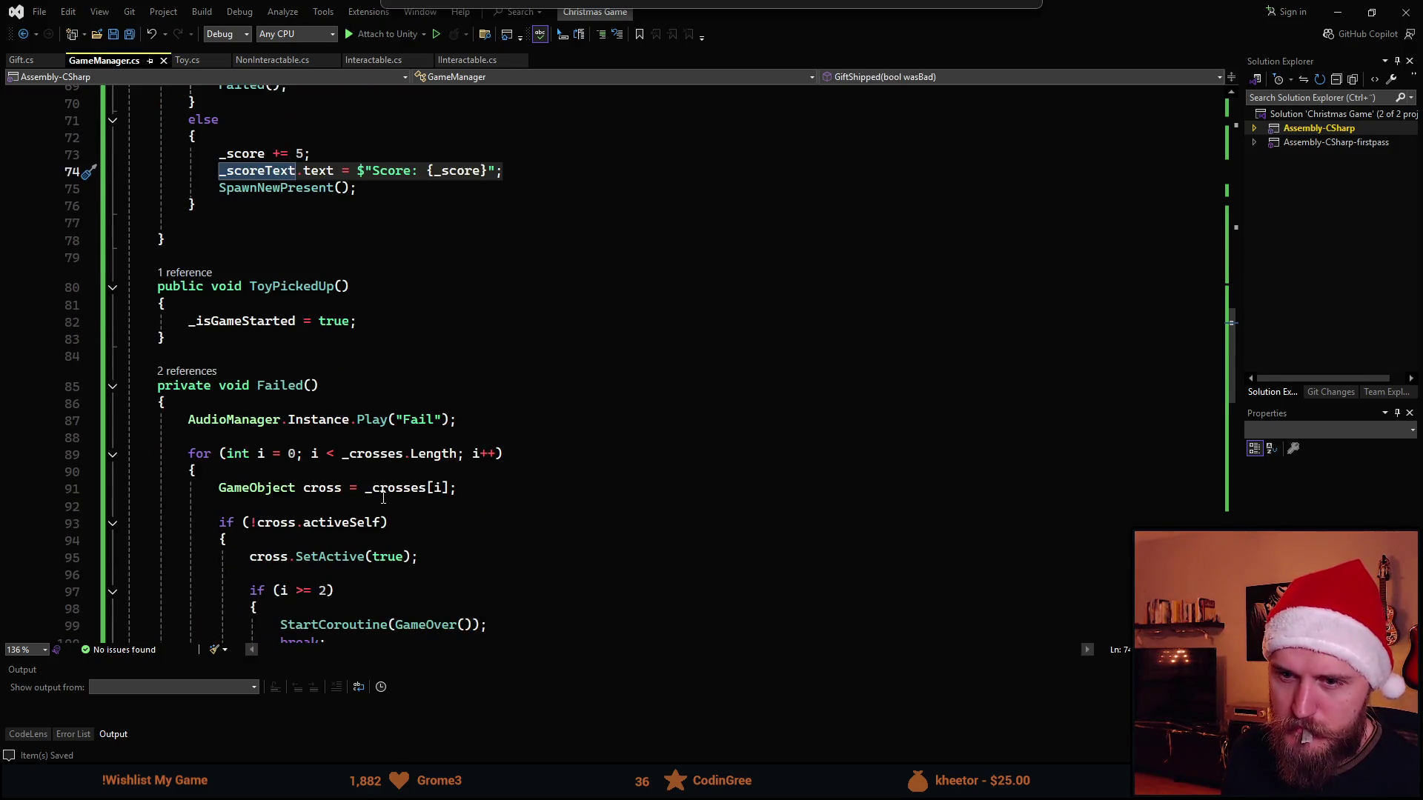
{"action": "scroll", "coordinate": [384, 498], "scroll_direction": "down", "scroll_amount": 5}
{"action": "scroll", "coordinate": [382, 498], "scroll_direction": "down", "scroll_amount": 4}
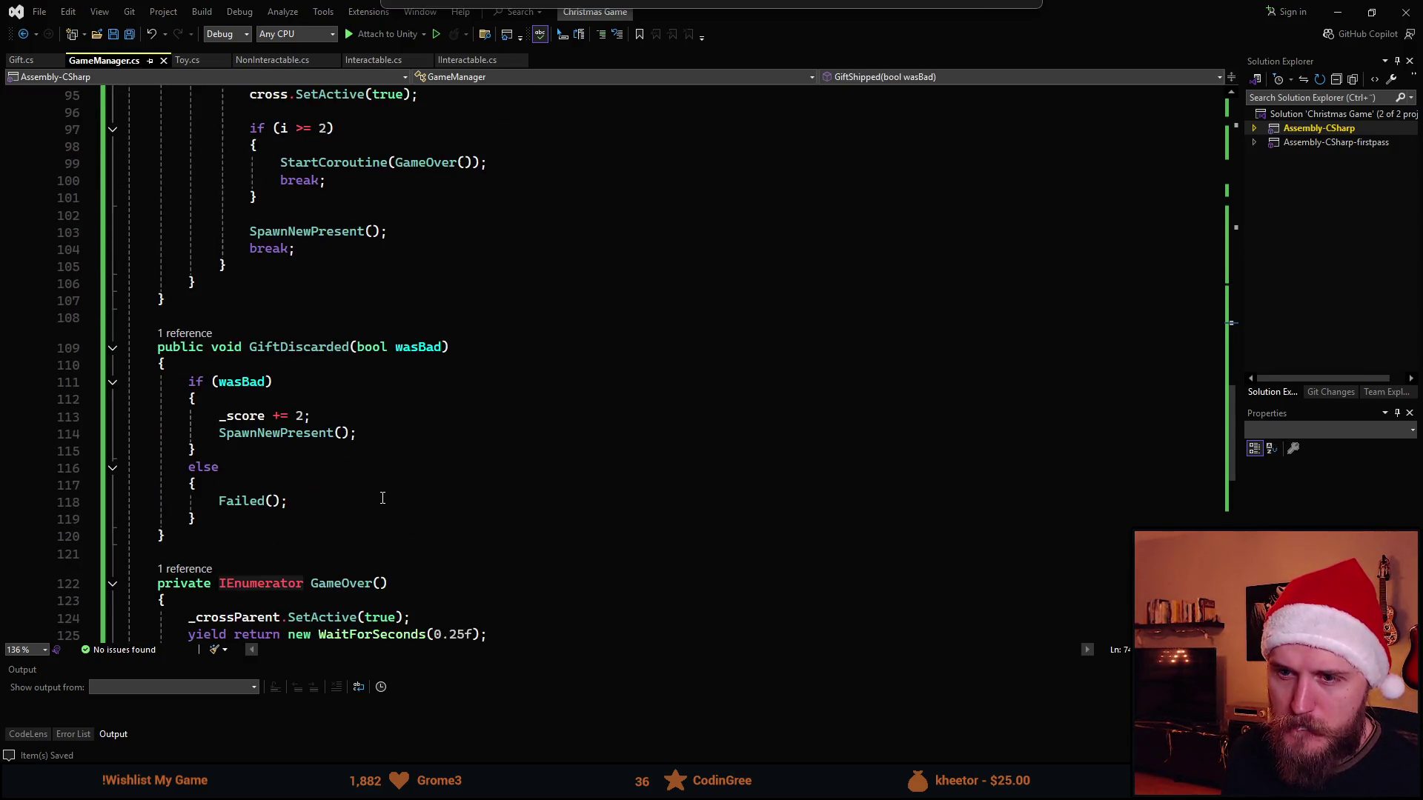
{"action": "scroll", "coordinate": [382, 499], "scroll_direction": "down", "scroll_amount": 1}
{"action": "left_click", "coordinate": [394, 366]}
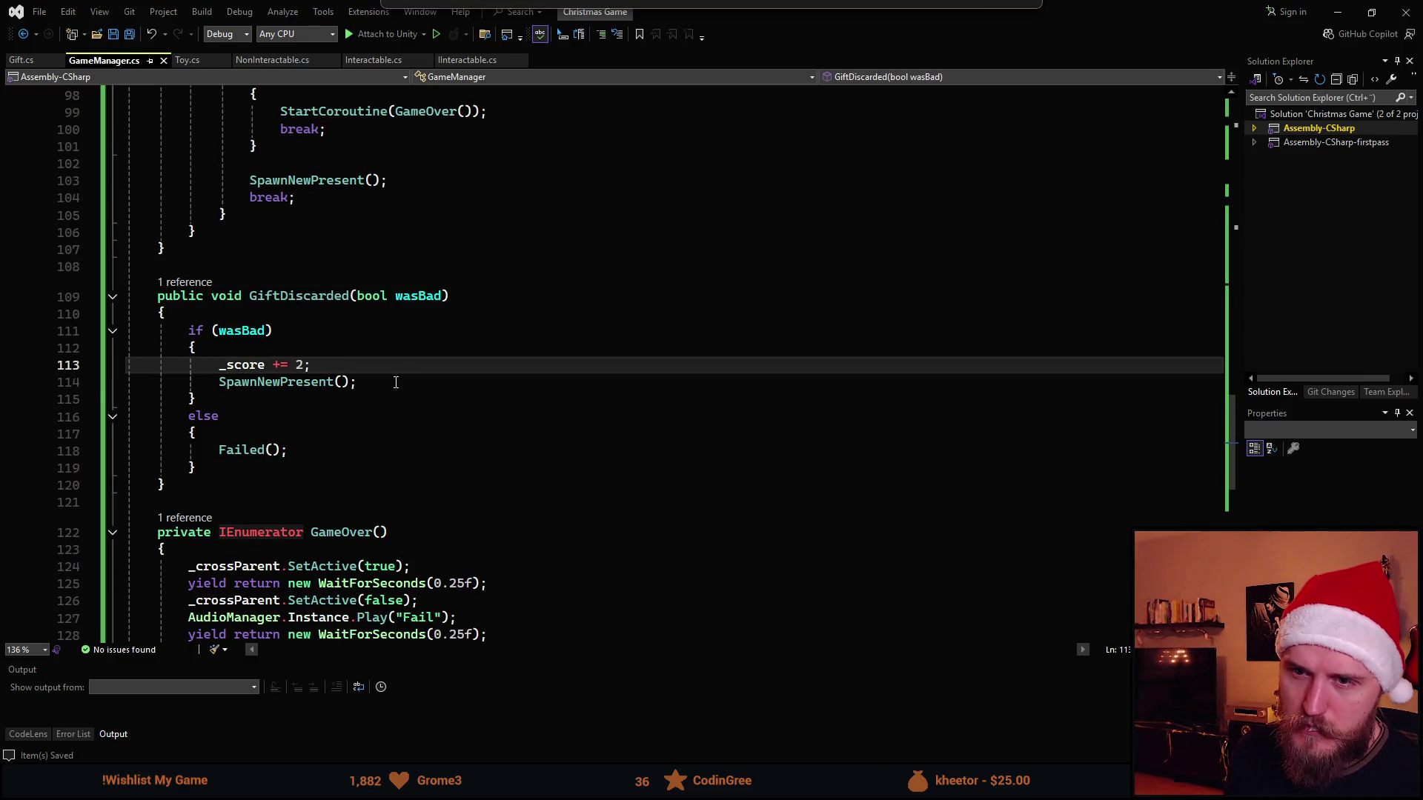
{"action": "key", "text": "Return"}
{"action": "key", "text": "Tab"}
{"action": "key", "text": "ctrl+s"}
{"action": "key", "text": "alt+Tab"}
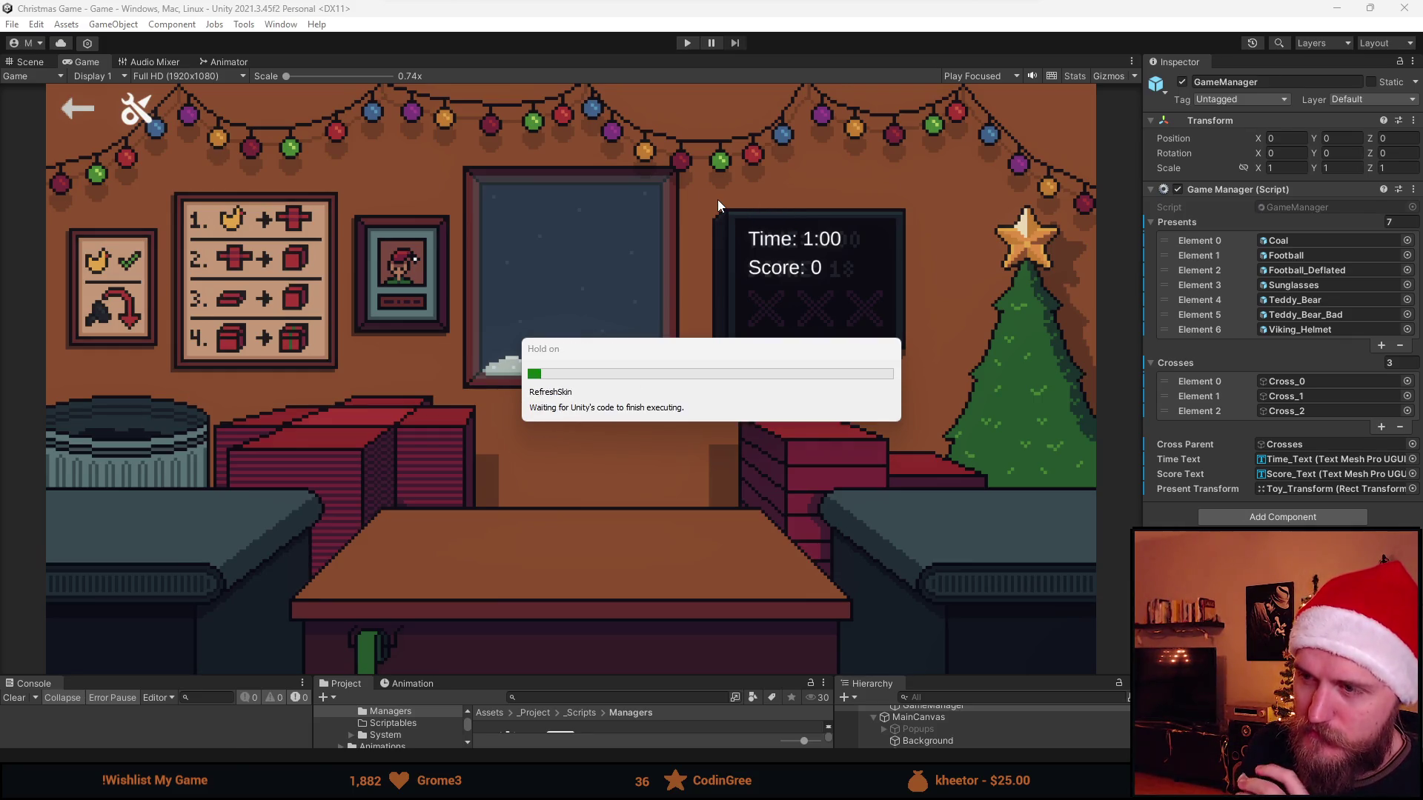
Start play mode, ship the football and teddy bear gifts, and trash the boxed sunglasses.
{"action": "left_click", "coordinate": [688, 42]}
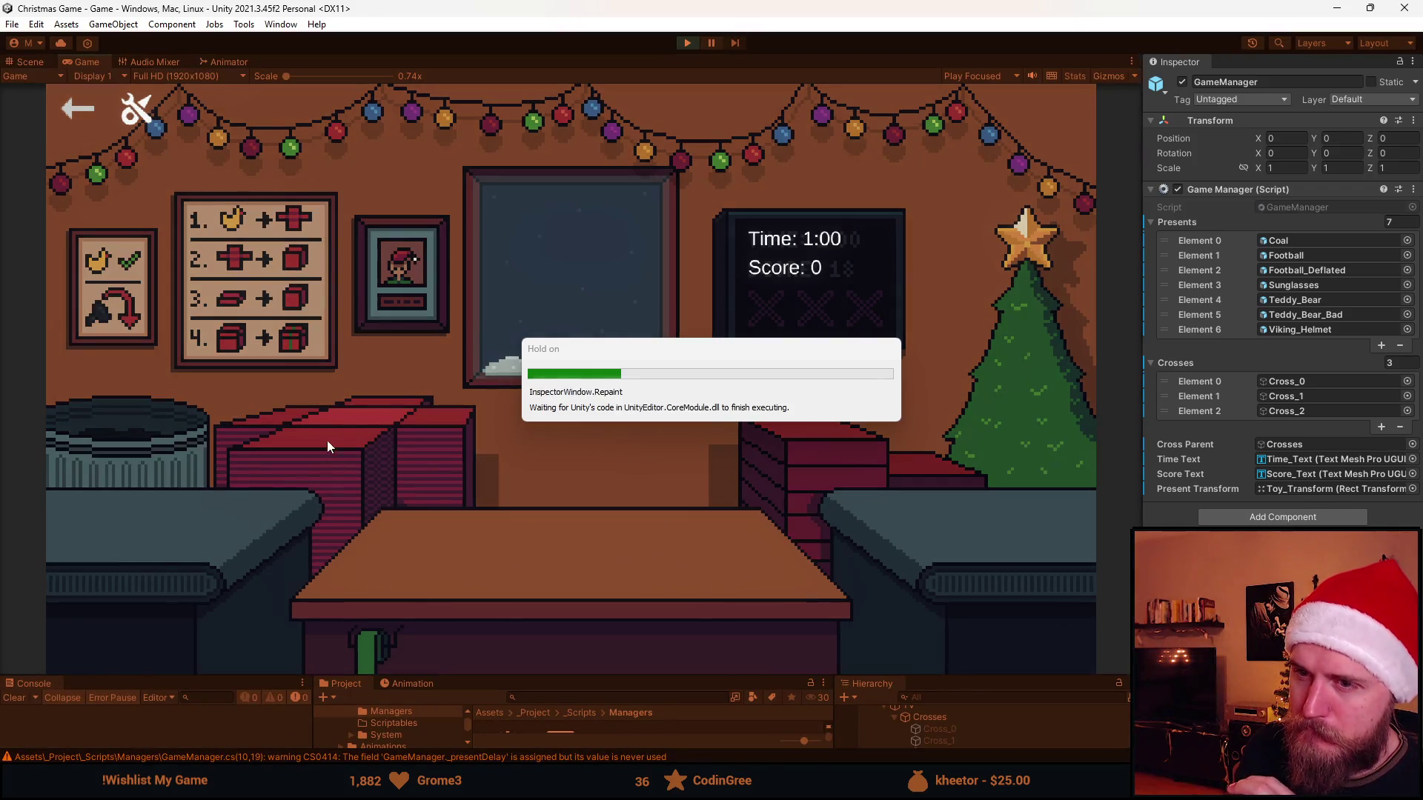
{"action": "left_click", "coordinate": [767, 465]}
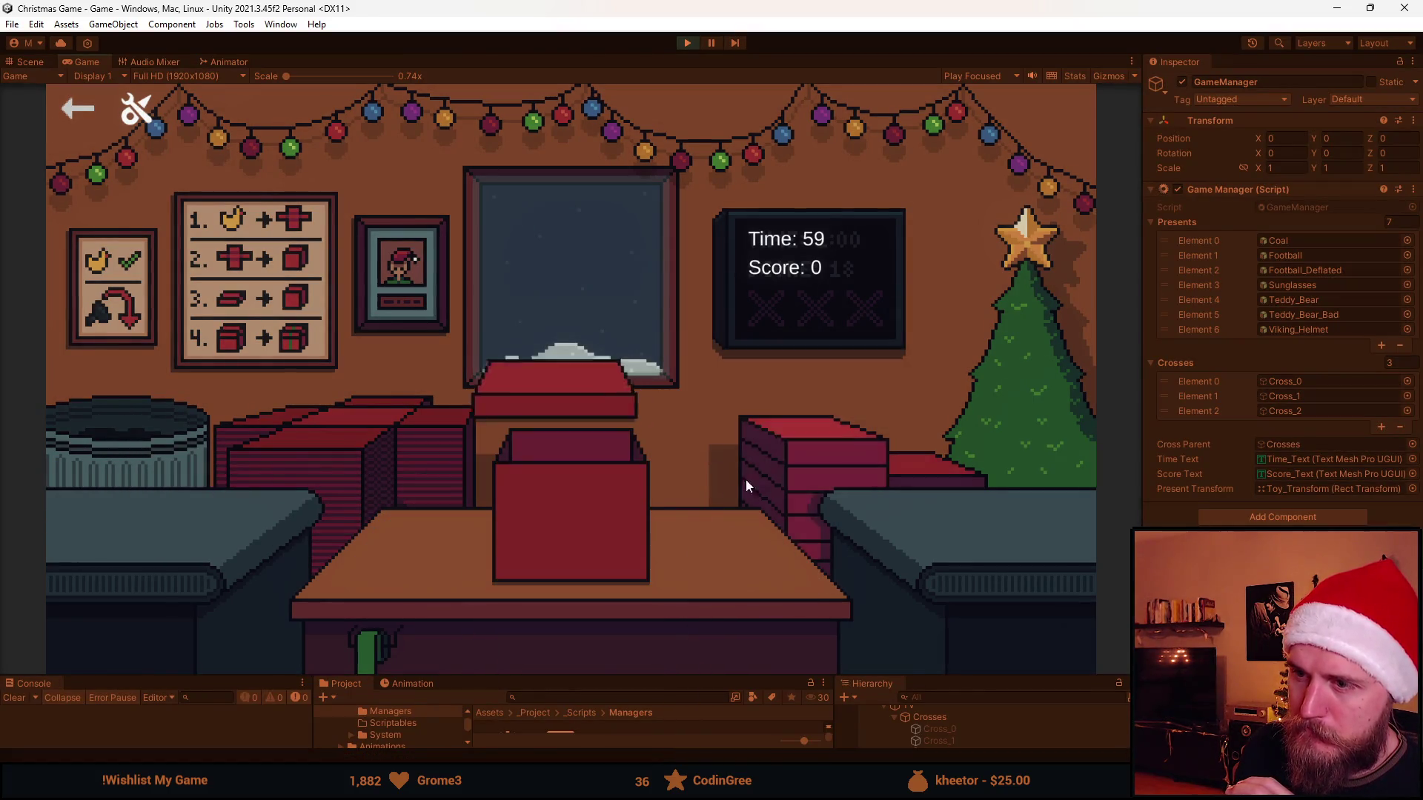
{"action": "left_click", "coordinate": [596, 460]}
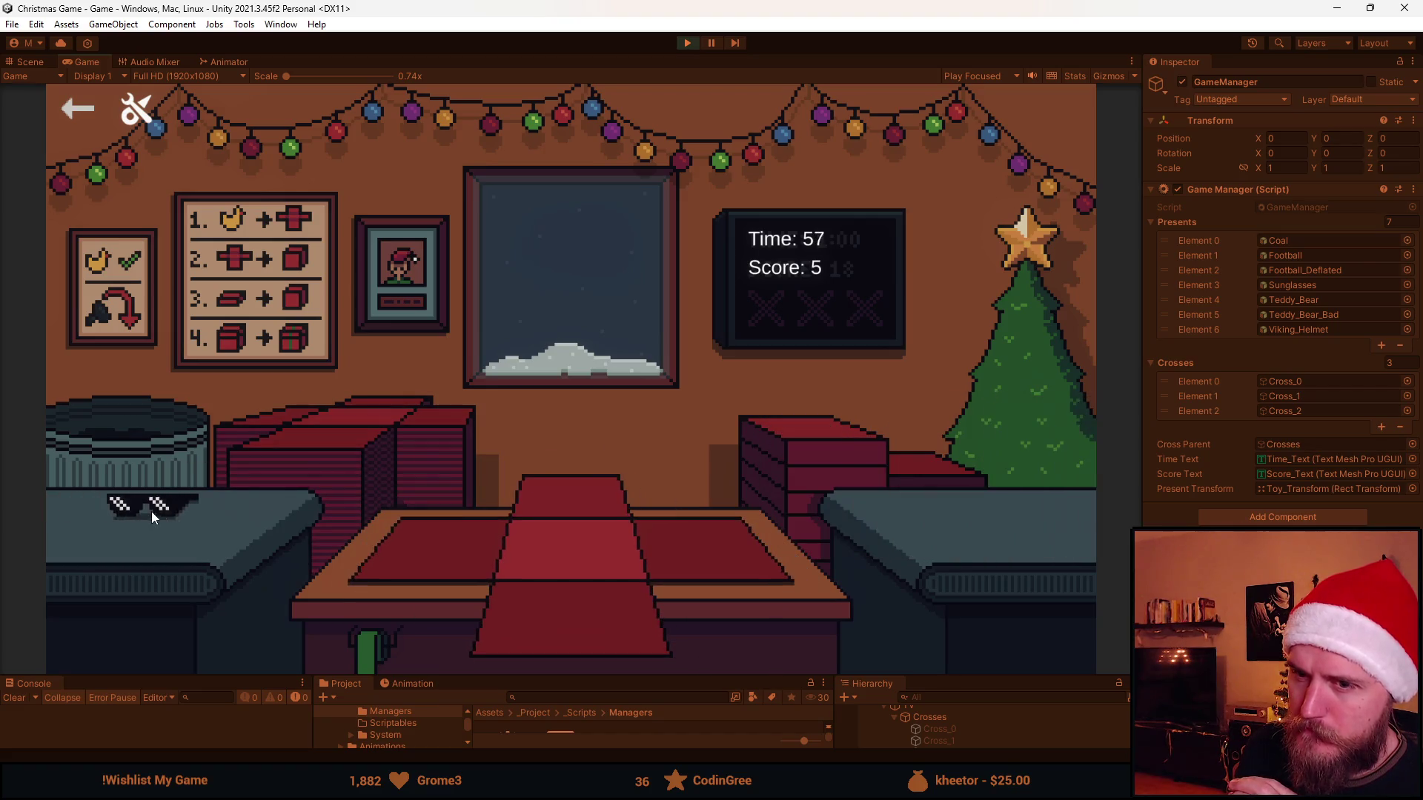
{"action": "left_click", "coordinate": [470, 580]}
{"action": "left_click", "coordinate": [836, 443]}
{"action": "left_click", "coordinate": [154, 455]}
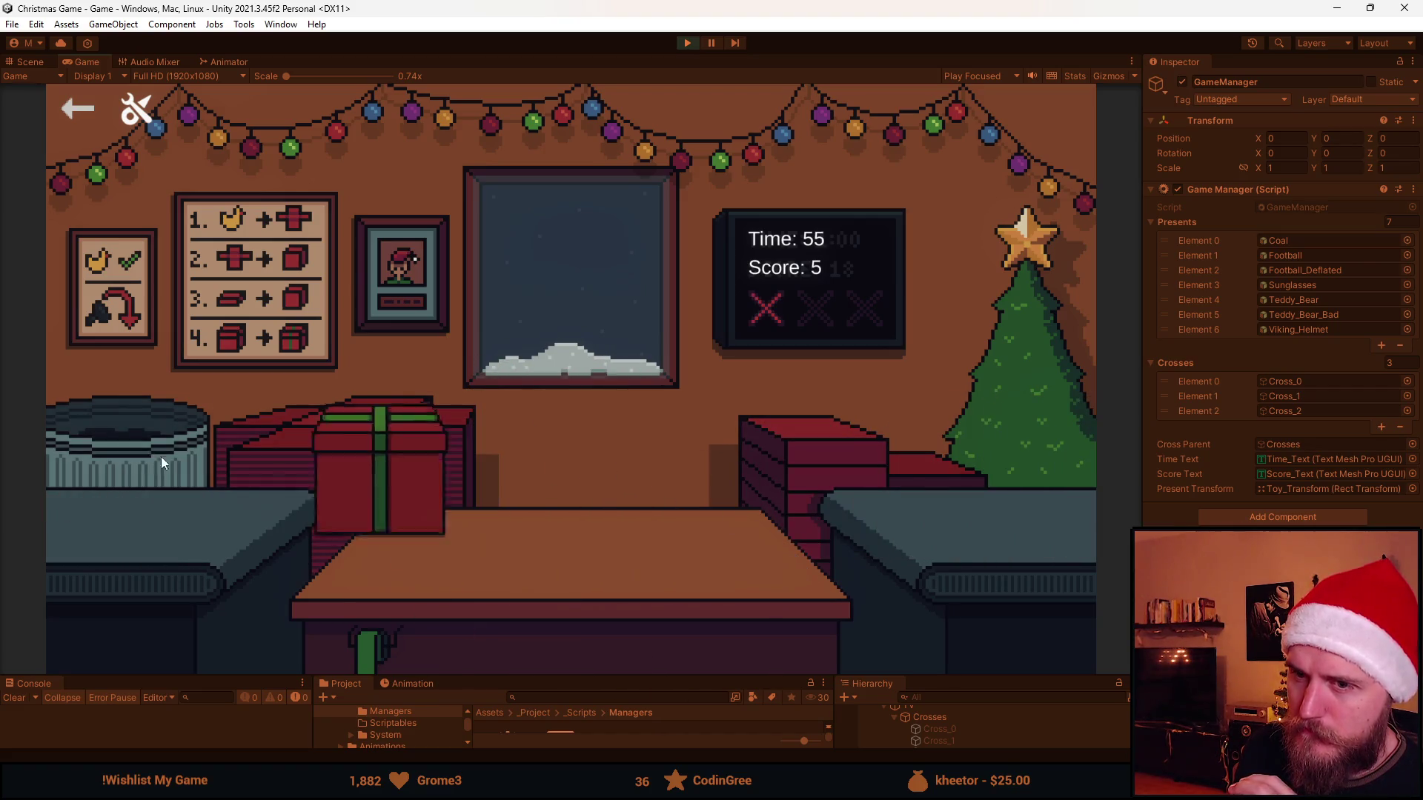
{"action": "left_click", "coordinate": [698, 497]}
{"action": "left_click", "coordinate": [599, 504]}
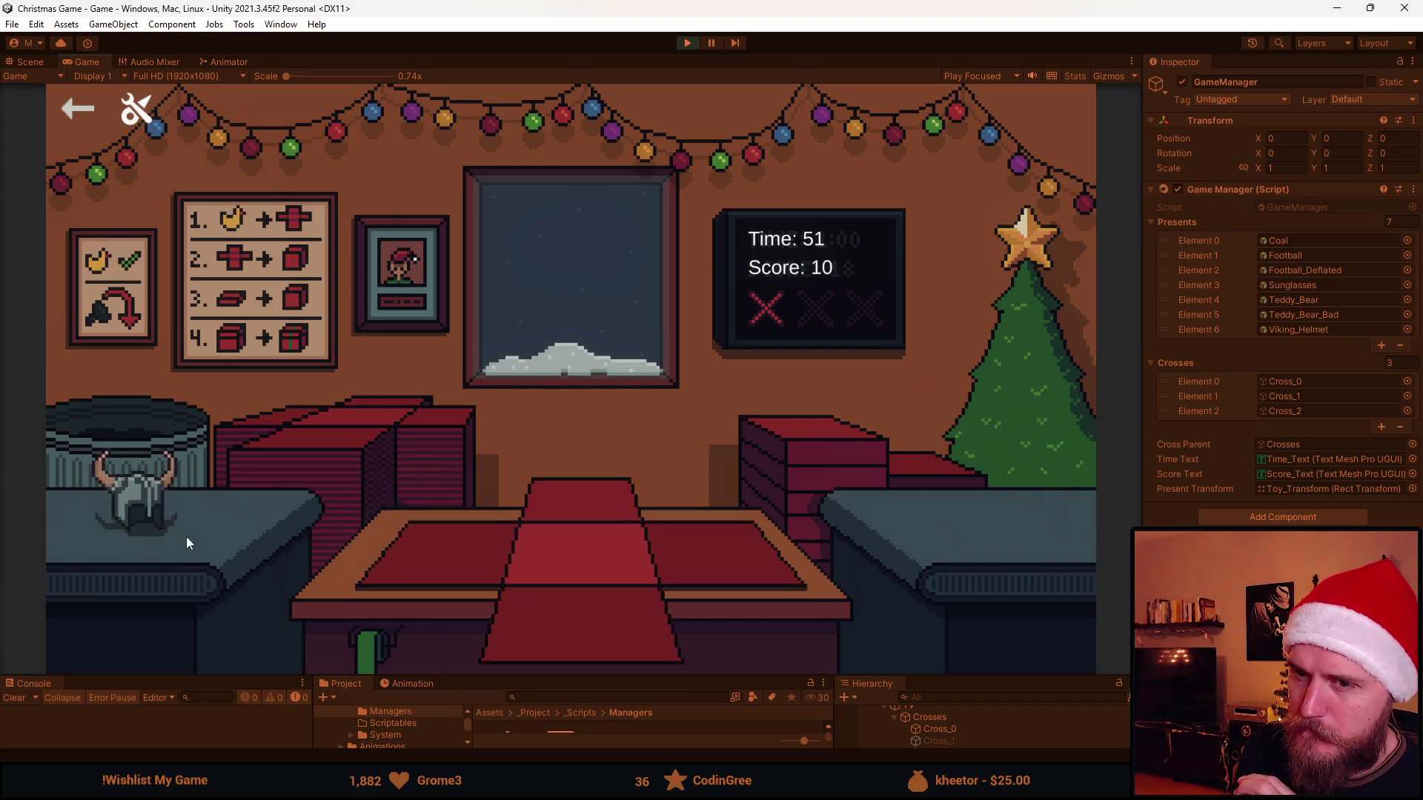
Box, lid, ribbon and ship Viking helmet presents, binning the gift left on the table.
{"action": "left_click", "coordinate": [404, 548]}
{"action": "left_click", "coordinate": [825, 435]}
{"action": "left_click", "coordinate": [580, 480]}
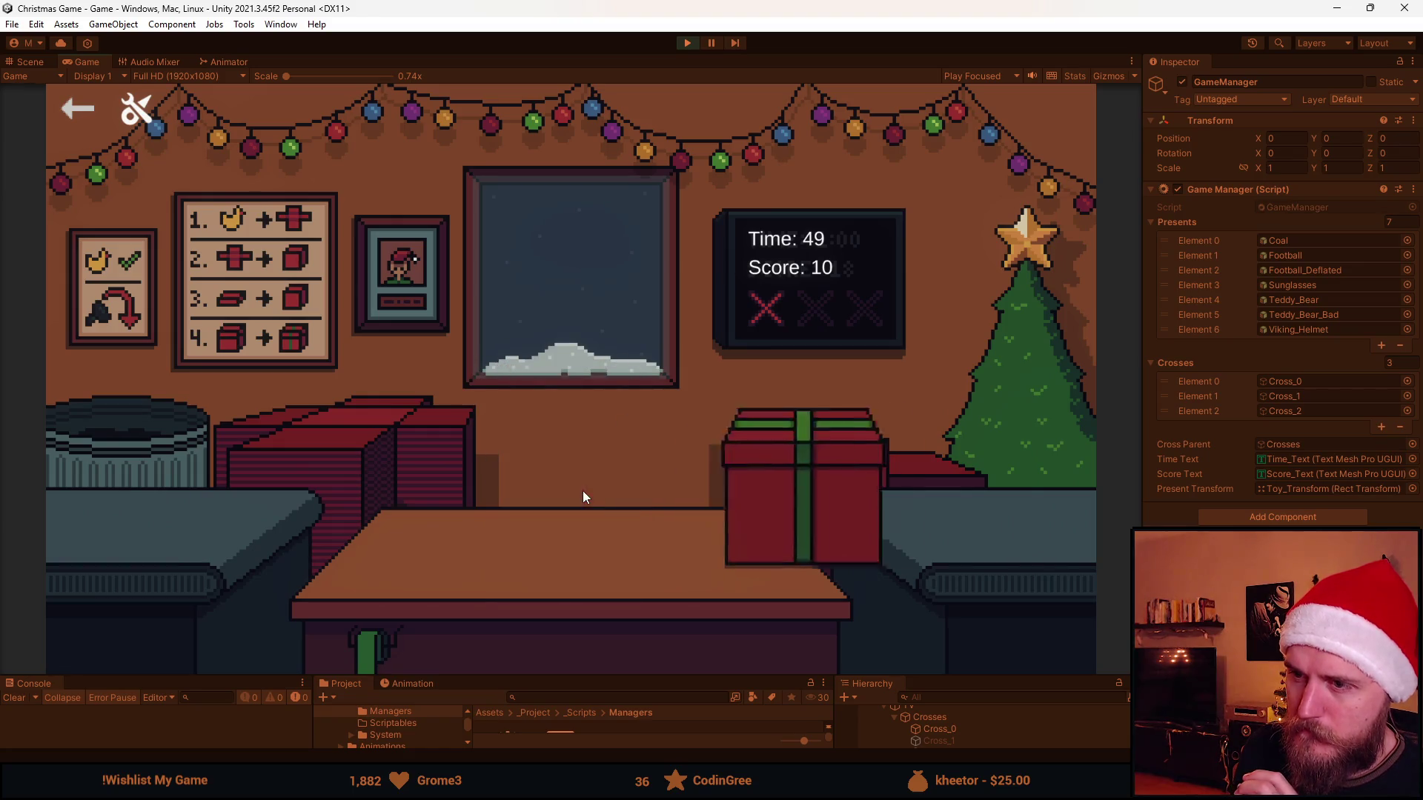
{"action": "left_click", "coordinate": [343, 447]}
{"action": "left_click", "coordinate": [147, 441]}
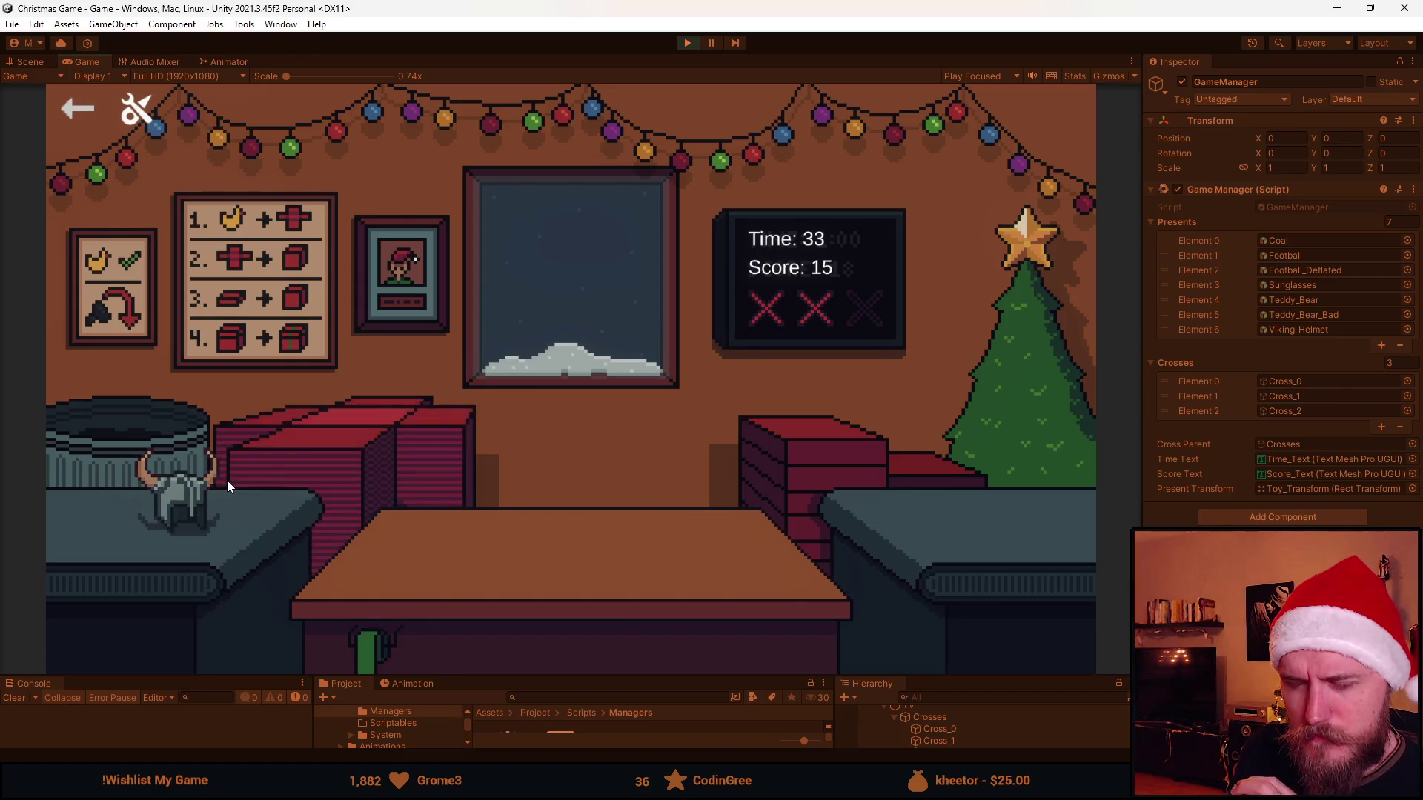
{"action": "left_click", "coordinate": [332, 438]}
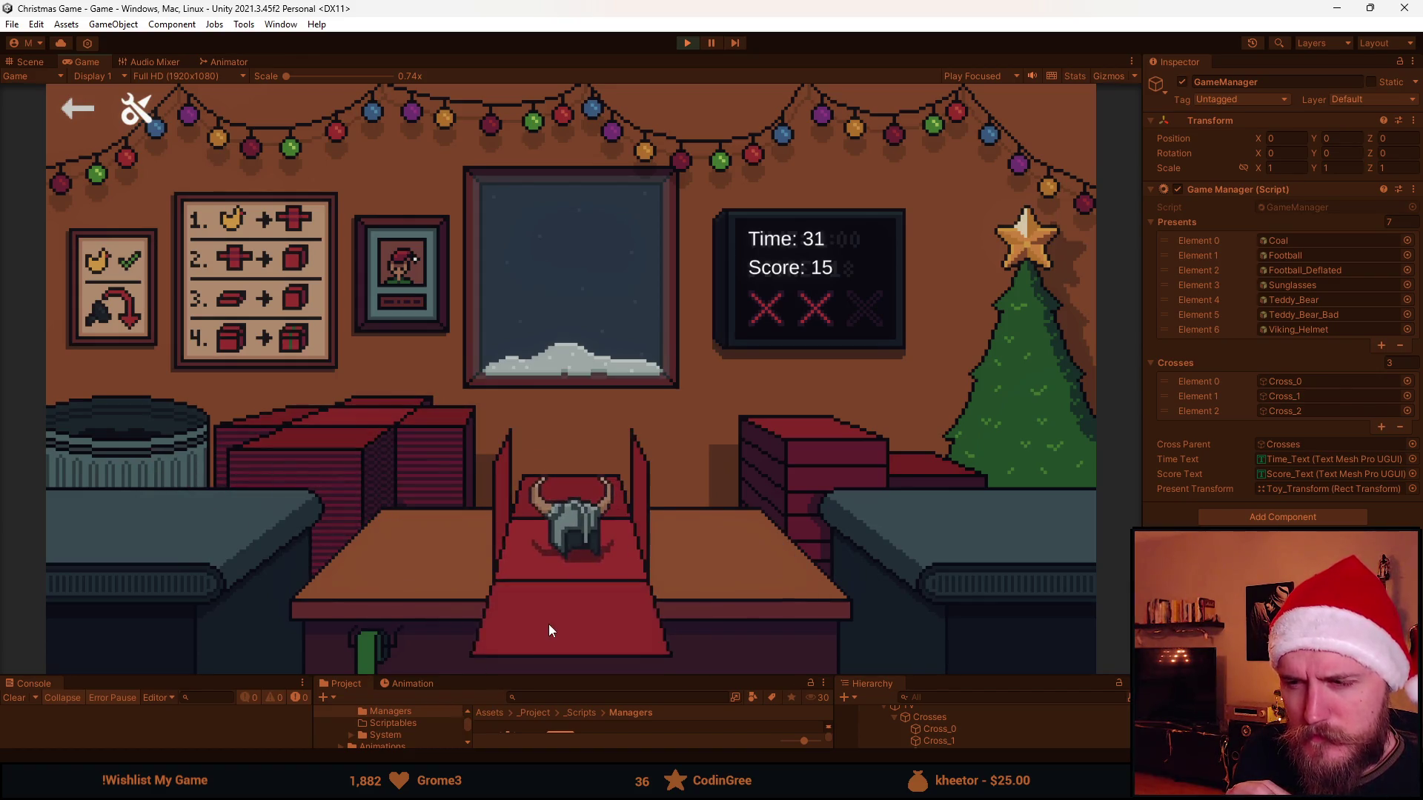
{"action": "left_click", "coordinate": [827, 451]}
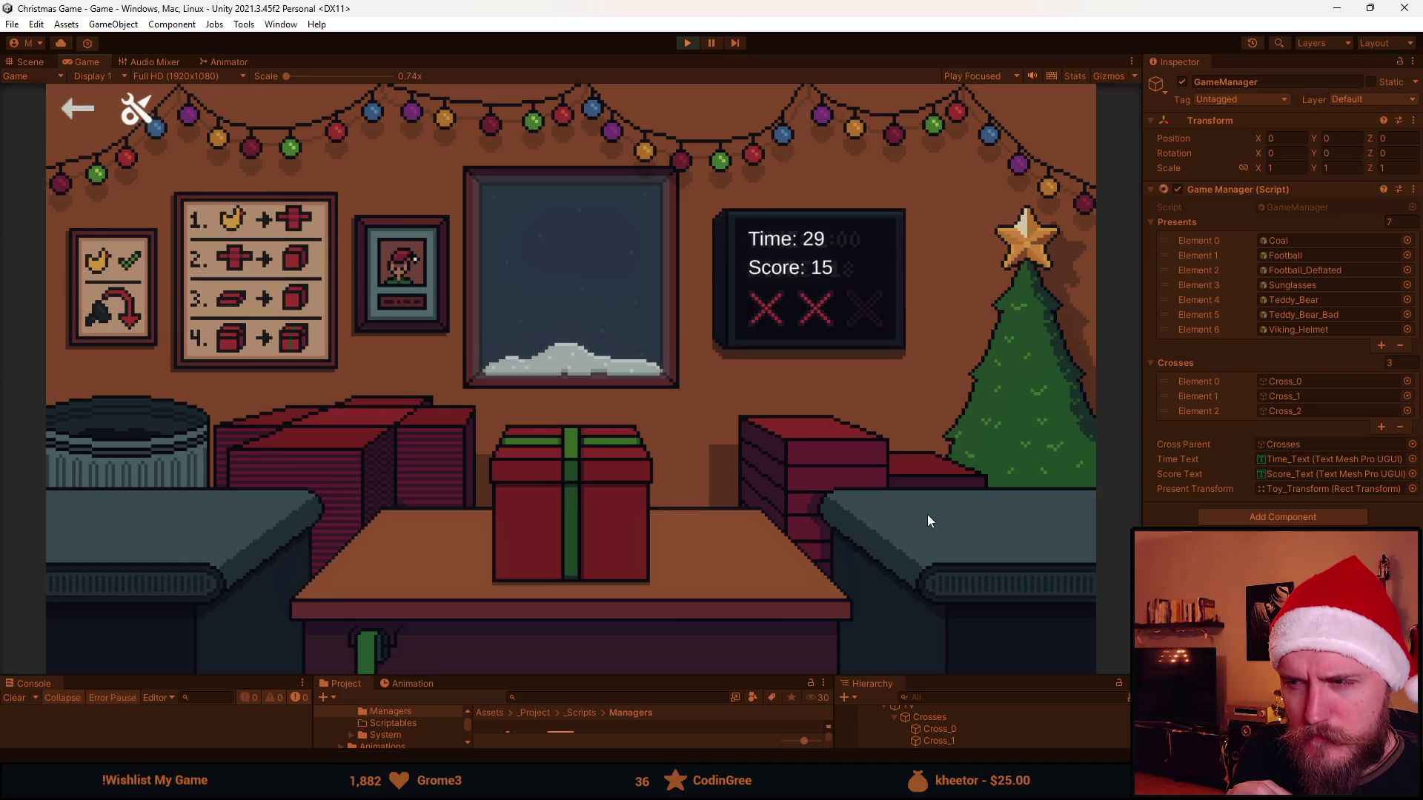
{"action": "left_click", "coordinate": [568, 519]}
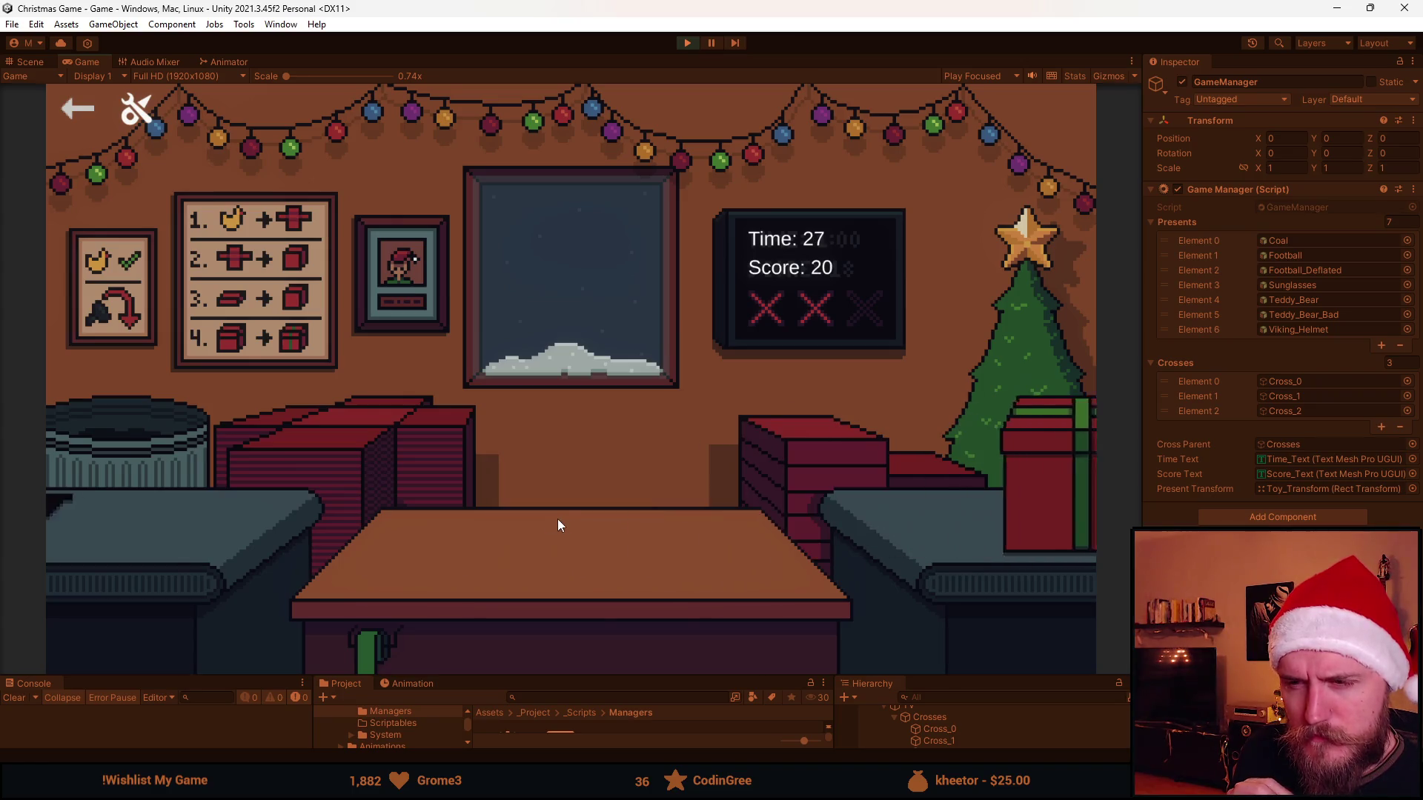
Ship the boxed sunglasses, trash the boxed coal until three strikes show, then stop play mode.
{"action": "left_click", "coordinate": [362, 438]}
{"action": "left_click", "coordinate": [214, 519]}
{"action": "left_click", "coordinate": [765, 473]}
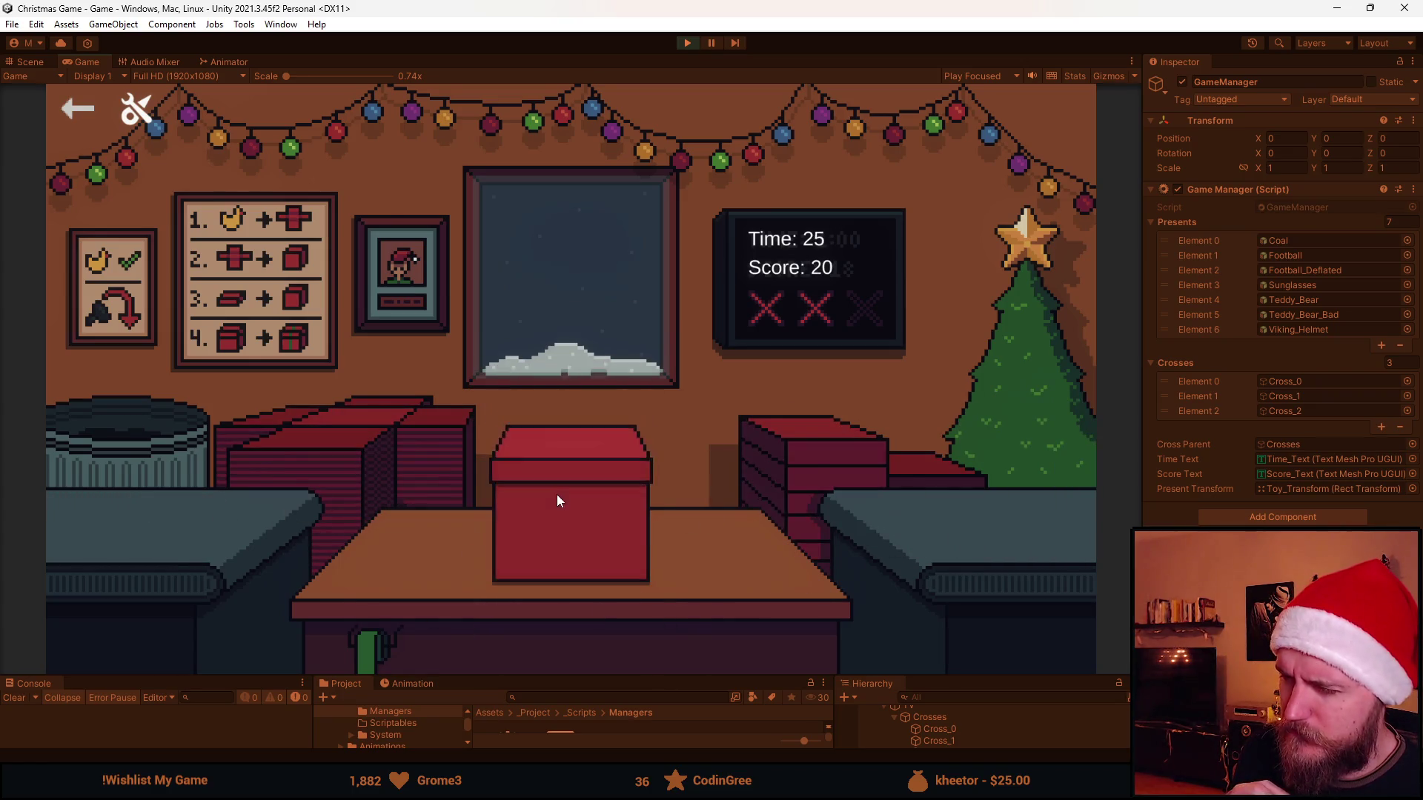
{"action": "left_click", "coordinate": [558, 495]}
{"action": "left_click", "coordinate": [443, 478]}
{"action": "left_click", "coordinate": [217, 519]}
{"action": "left_click", "coordinate": [438, 552]}
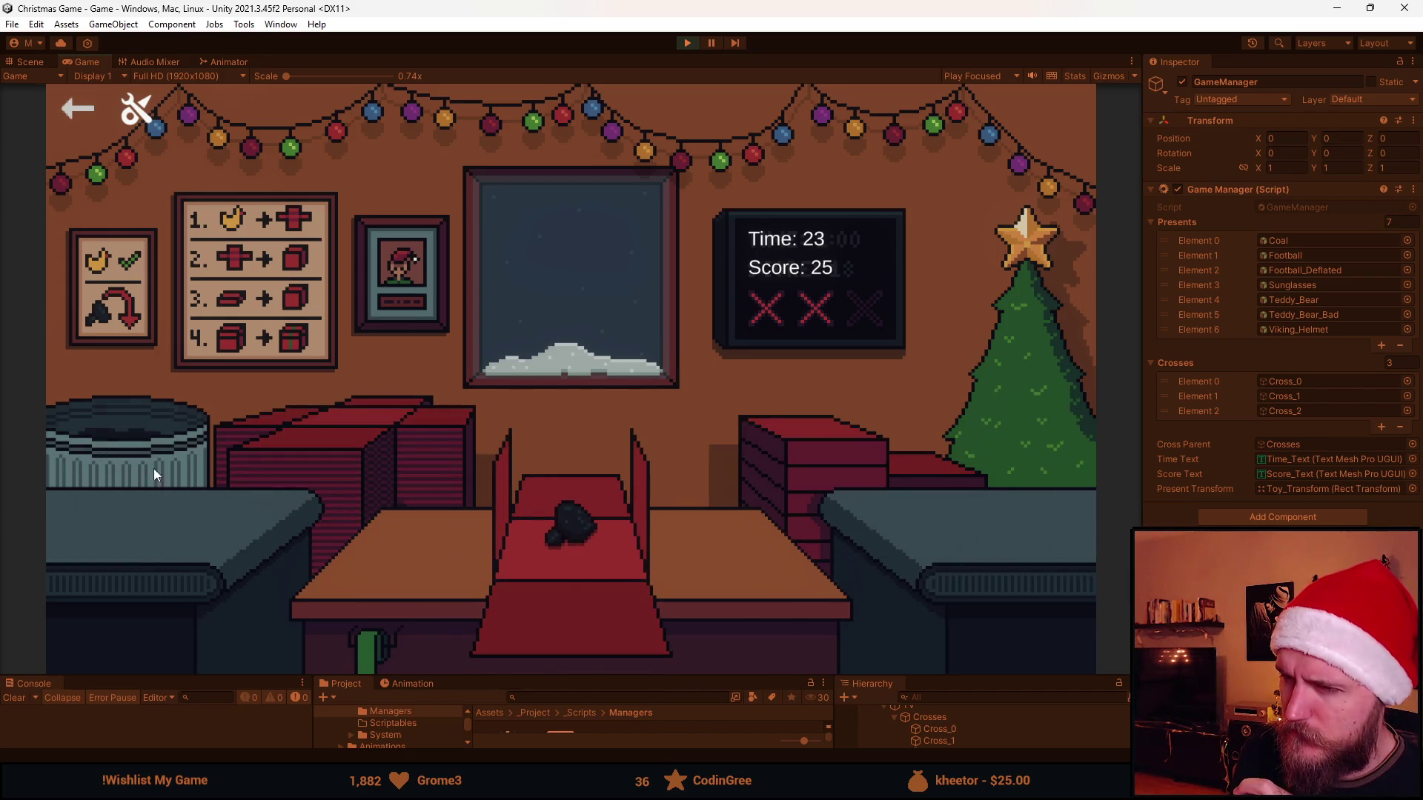
{"action": "left_click", "coordinate": [108, 434]}
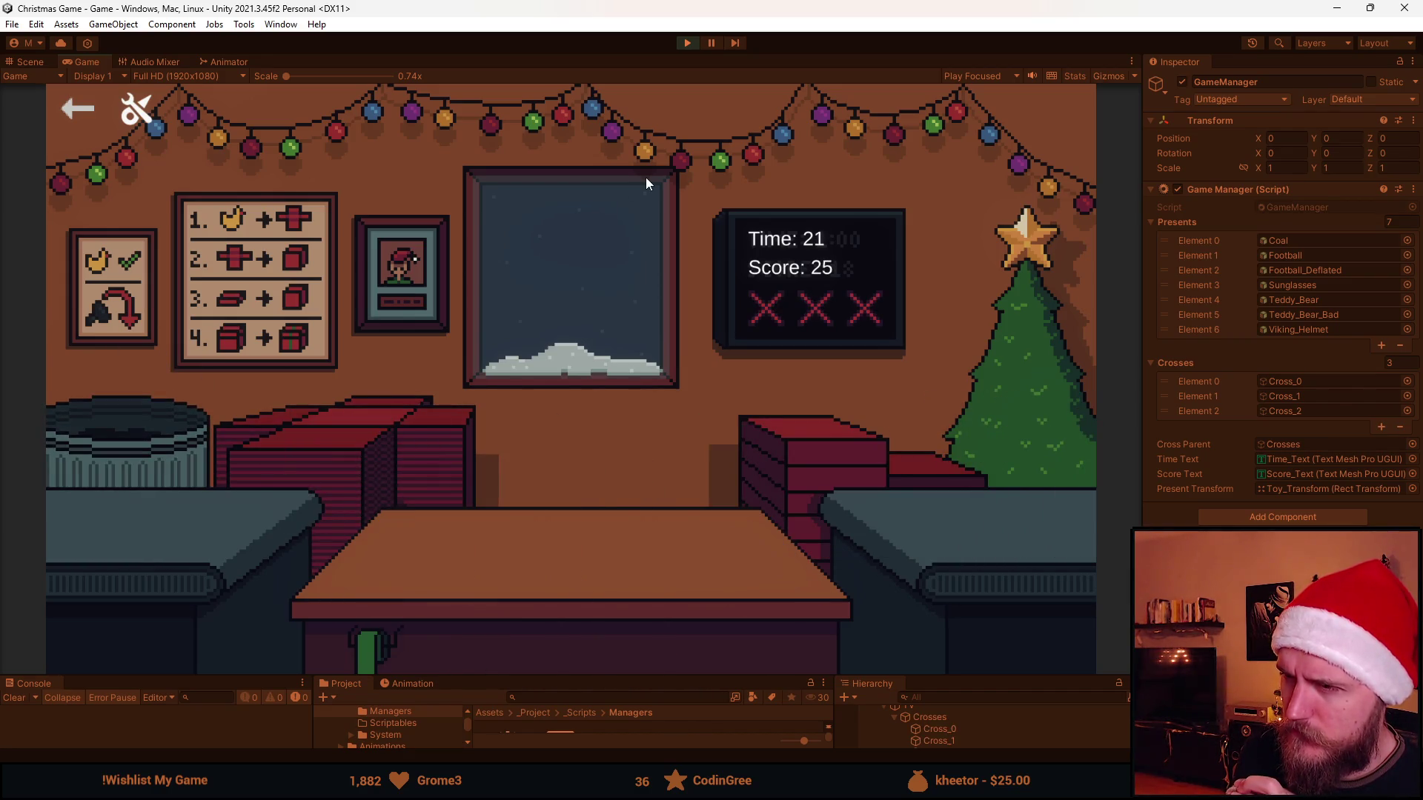
{"action": "left_click", "coordinate": [398, 430]}
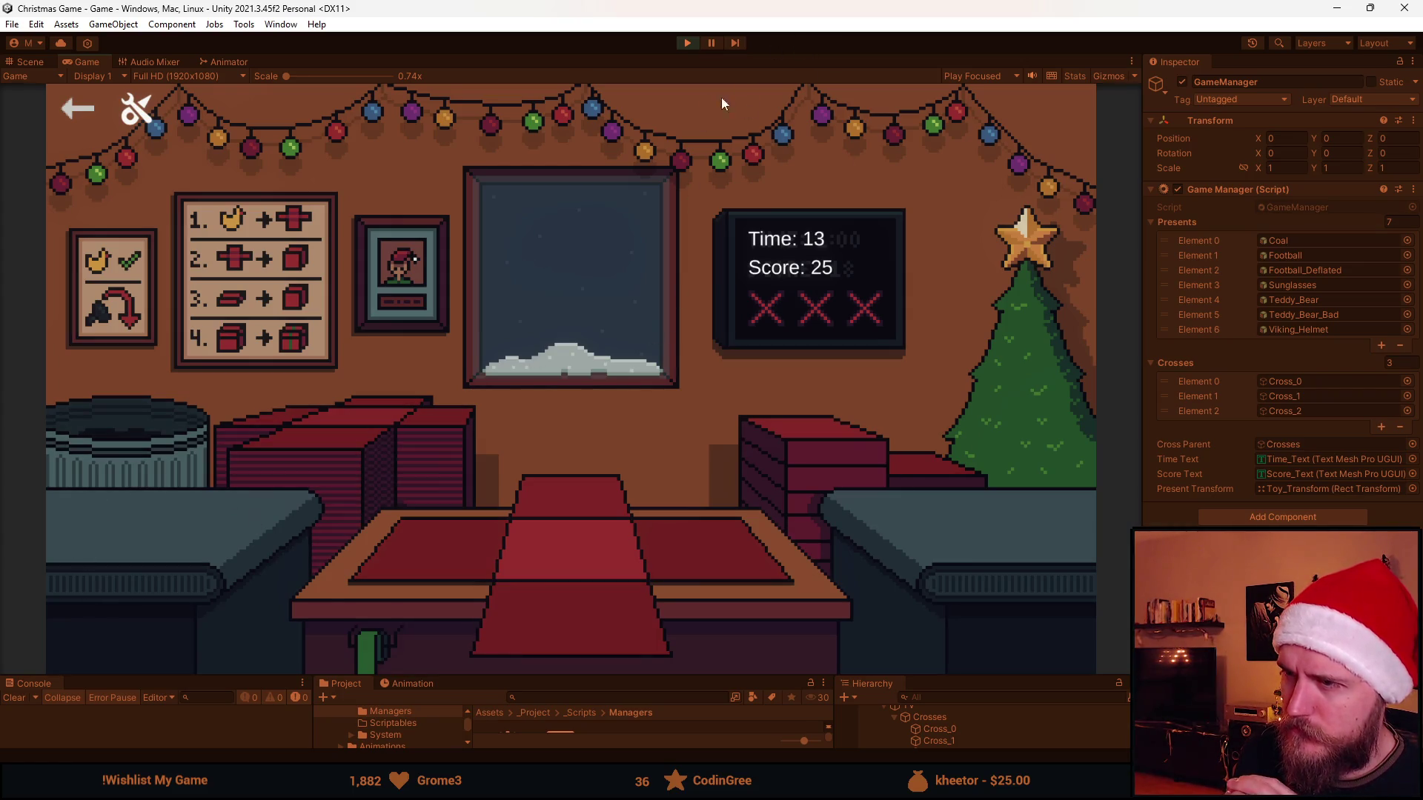
{"action": "left_click", "coordinate": [687, 42]}
Insert 'IsGameOver = true;' as the first line of the GameOver coroutine in GameManager.cs.
{"action": "key", "text": "alt+Tab"}
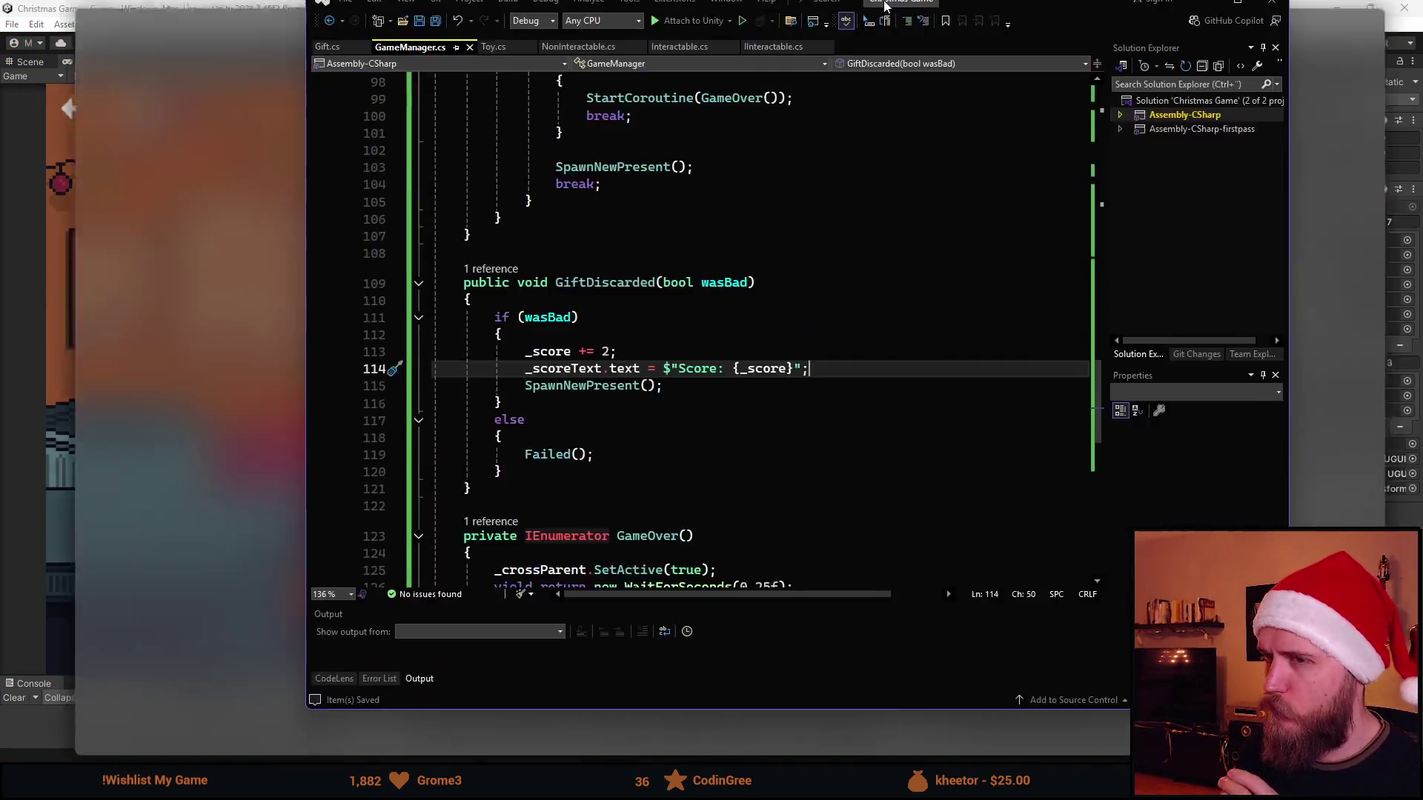
{"action": "scroll", "coordinate": [402, 531], "scroll_direction": "up", "scroll_amount": 11}
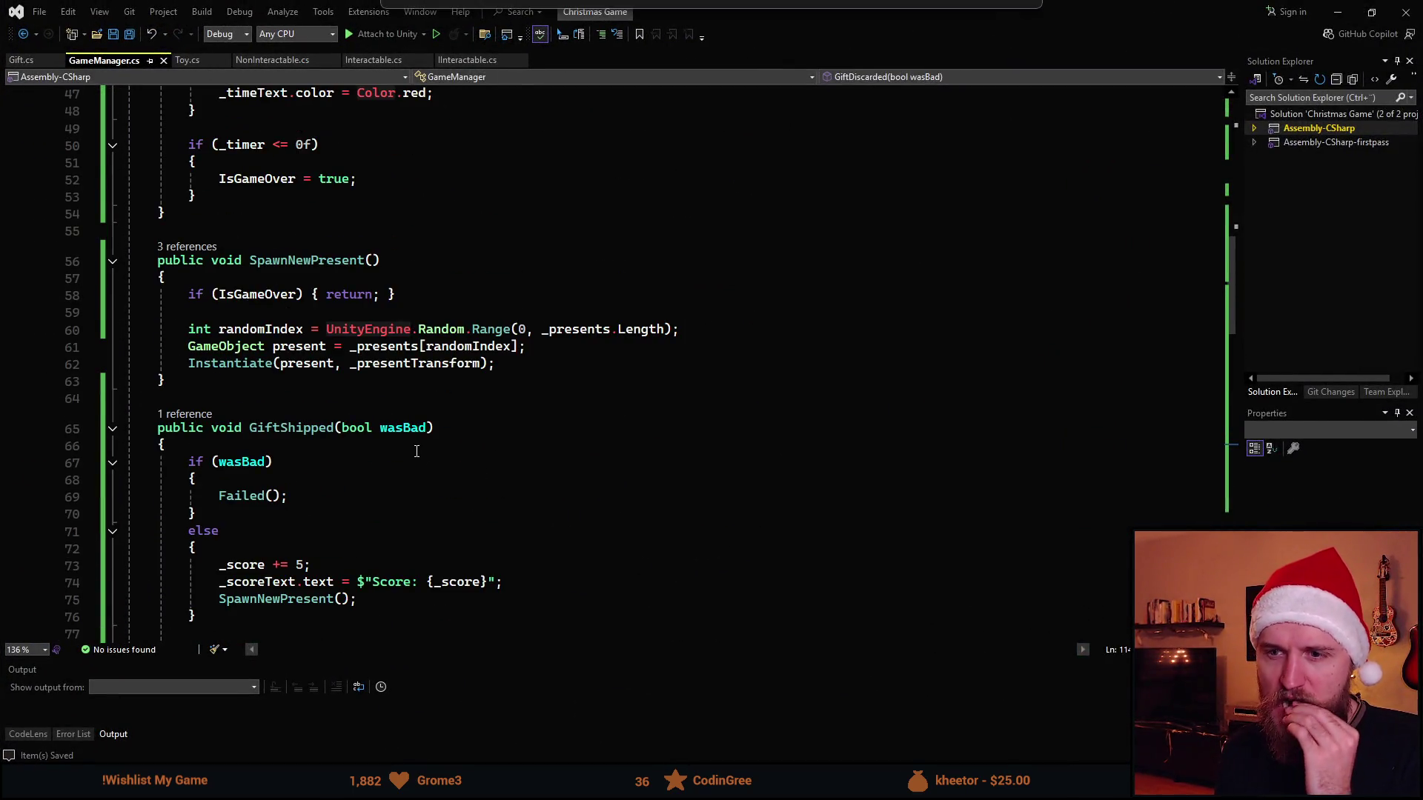
{"action": "scroll", "coordinate": [421, 464], "scroll_direction": "up", "scroll_amount": 8}
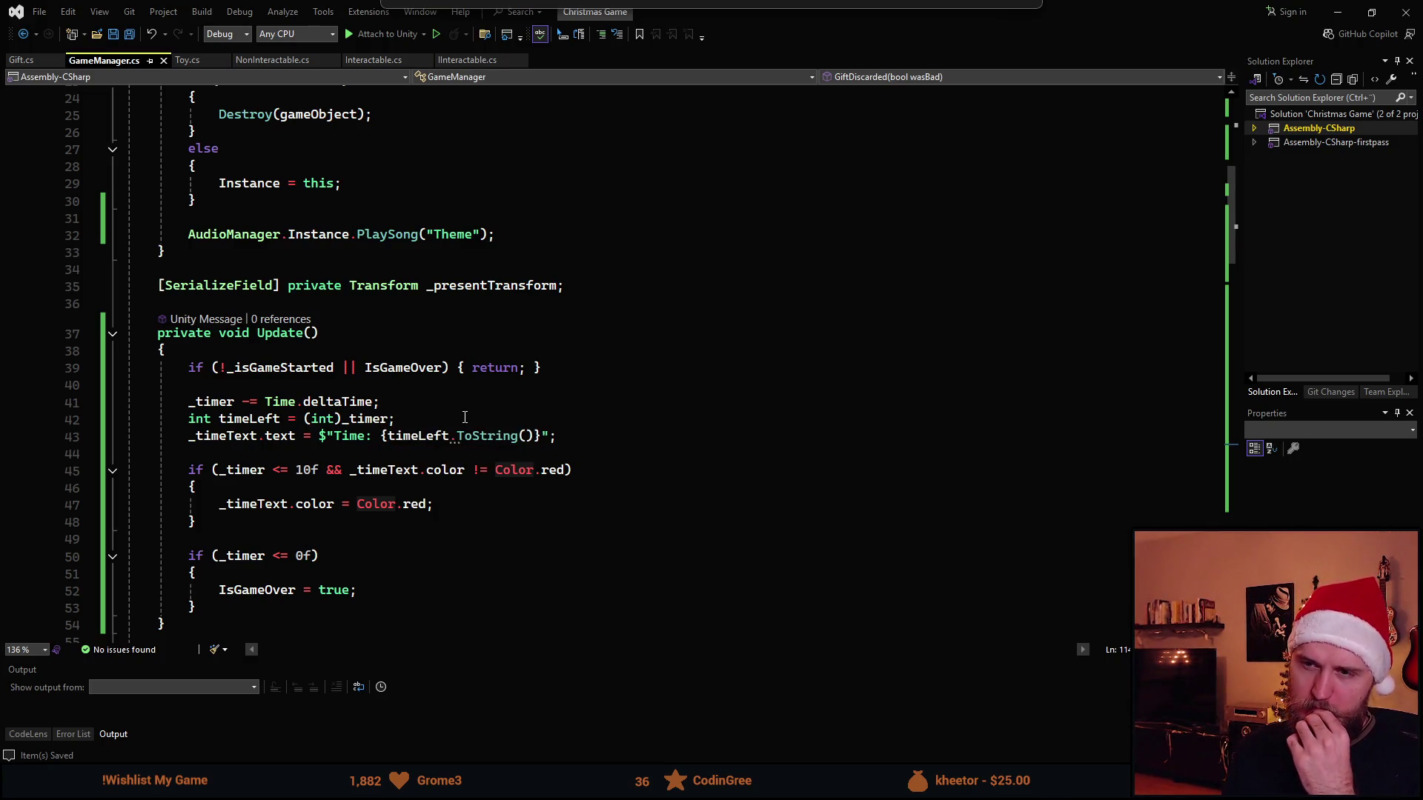
{"action": "scroll", "coordinate": [473, 410], "scroll_direction": "down", "scroll_amount": 11}
{"action": "scroll", "coordinate": [450, 378], "scroll_direction": "down", "scroll_amount": 13}
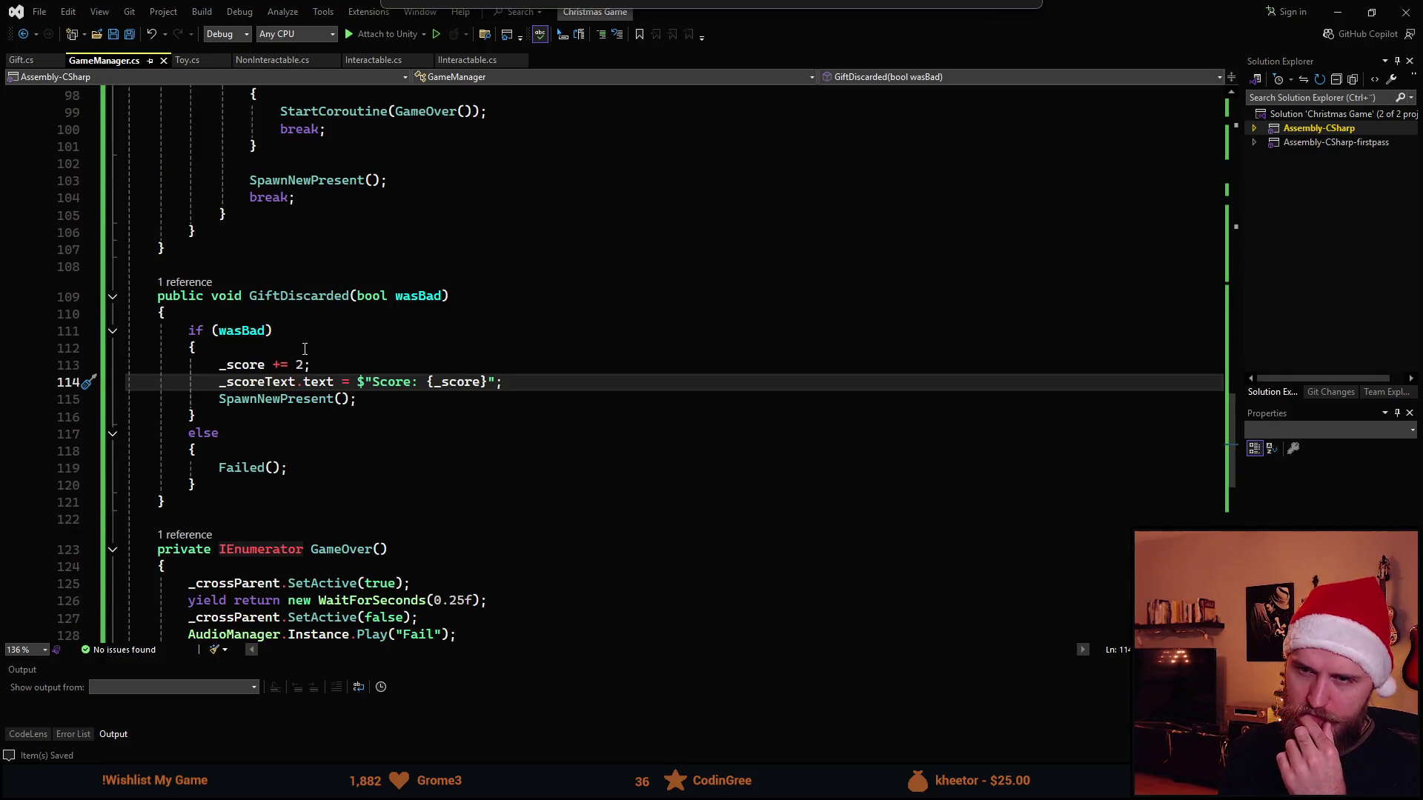
{"action": "scroll", "coordinate": [367, 430], "scroll_direction": "down", "scroll_amount": 2}
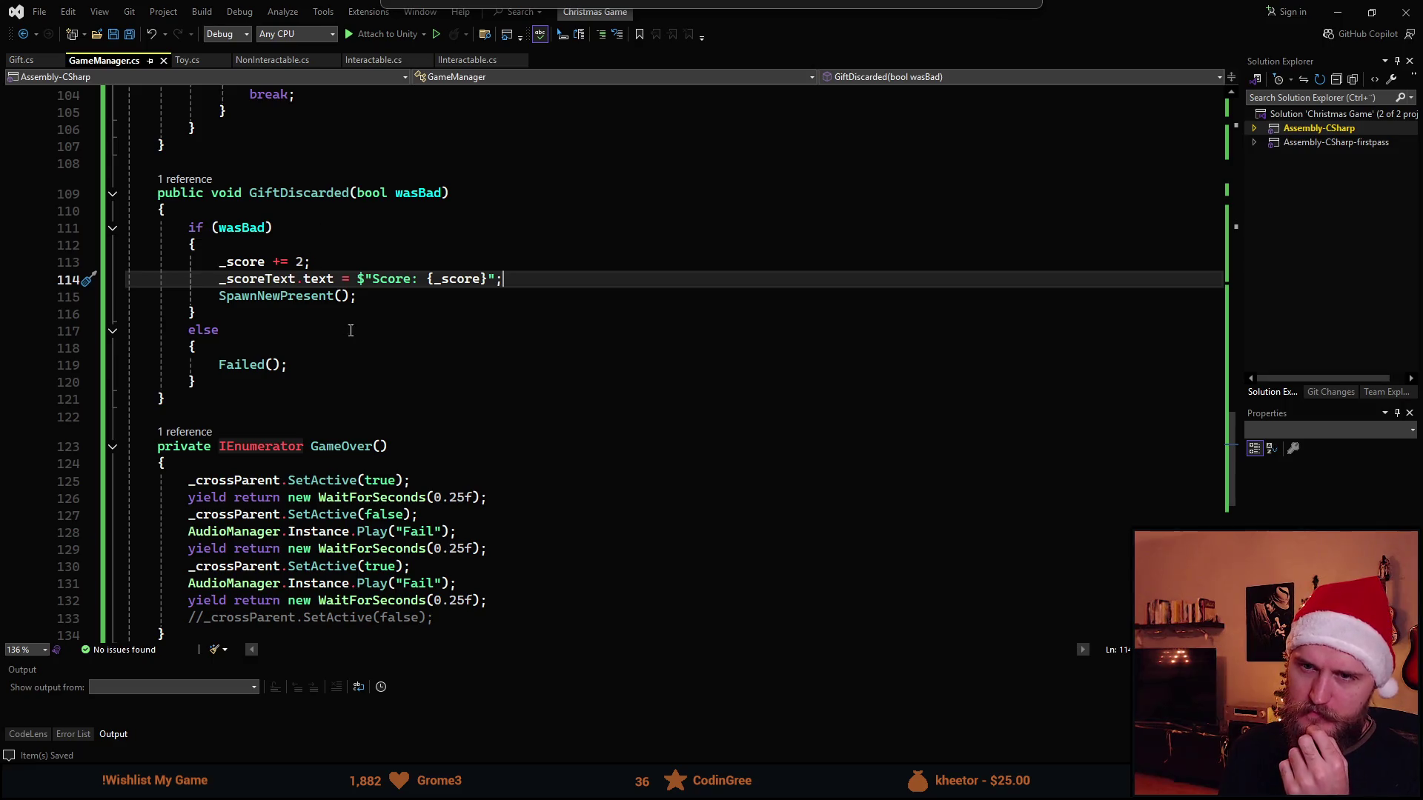
{"action": "scroll", "coordinate": [348, 327], "scroll_direction": "down", "scroll_amount": 3}
{"action": "left_click", "coordinate": [295, 316]}
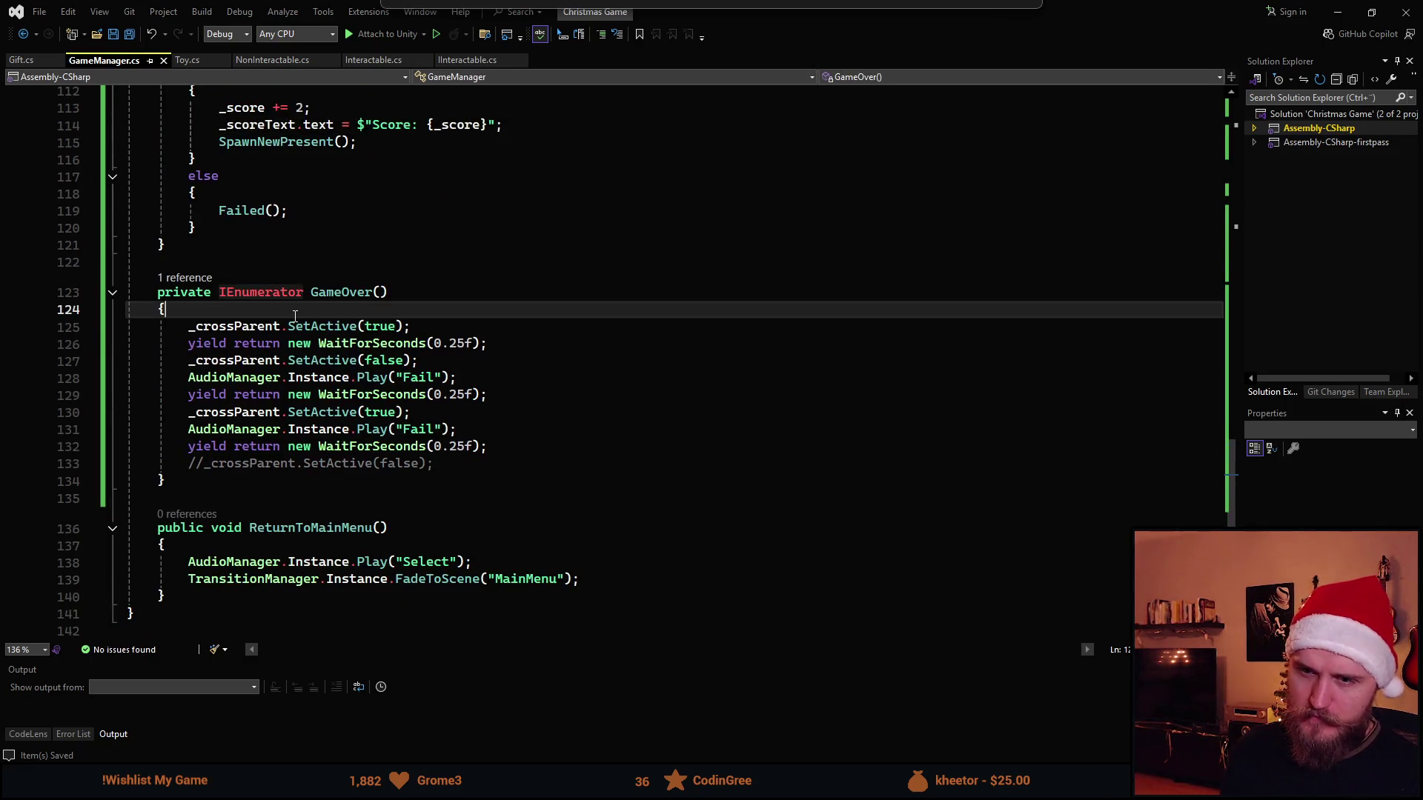
{"action": "key", "text": "Return"}
{"action": "type", "text": "IsGameOver = true;"}
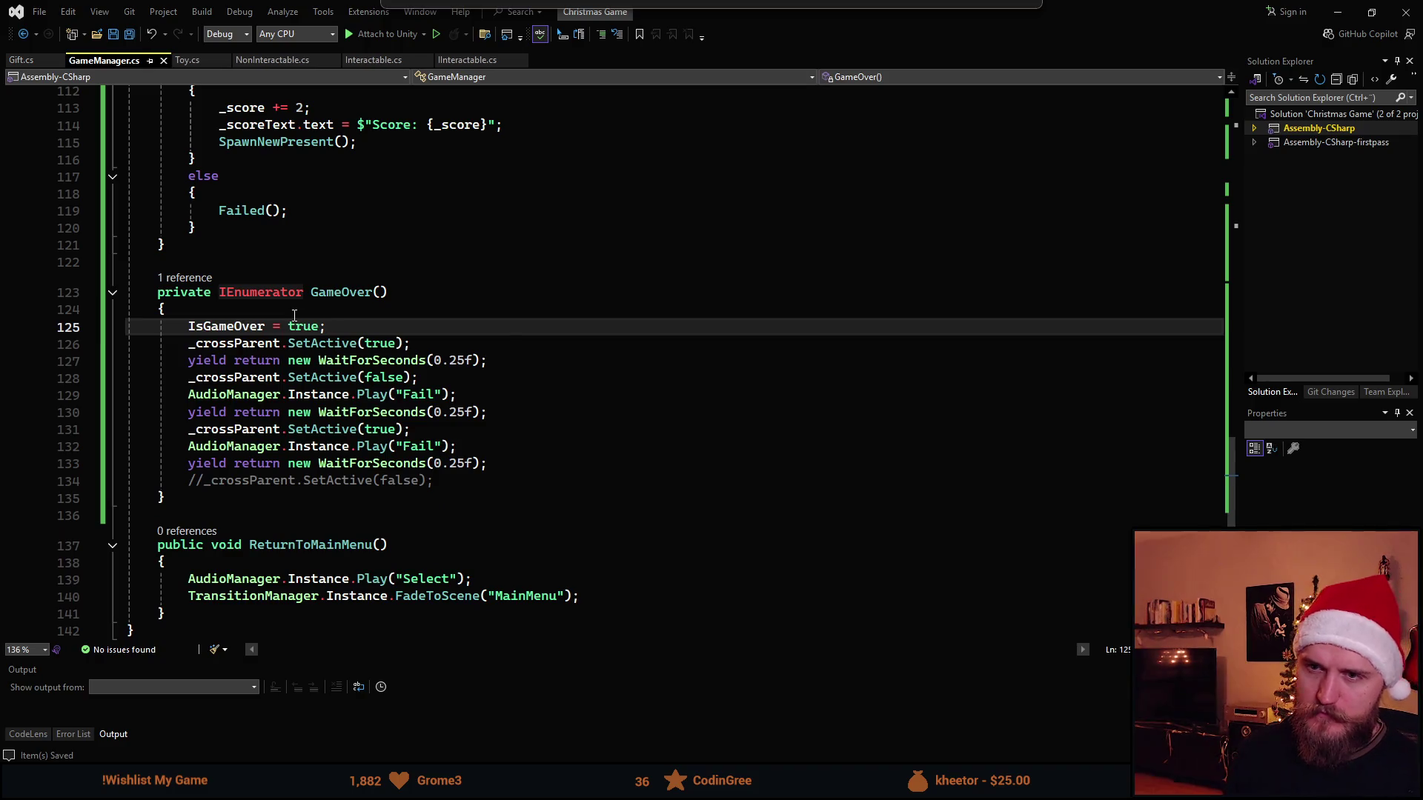
{"action": "scroll", "coordinate": [325, 479], "scroll_direction": "up", "scroll_amount": 5}
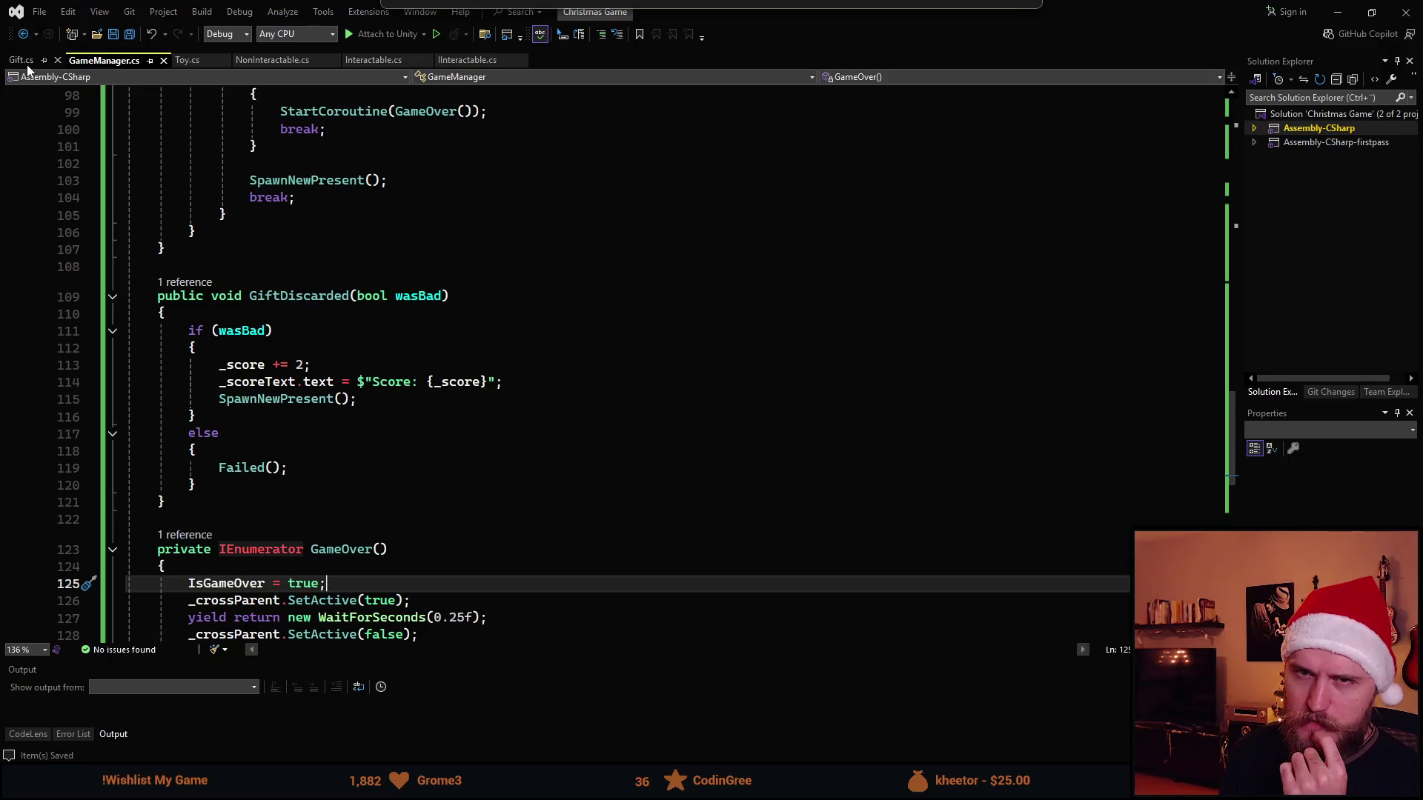
{"action": "left_click", "coordinate": [371, 61]}
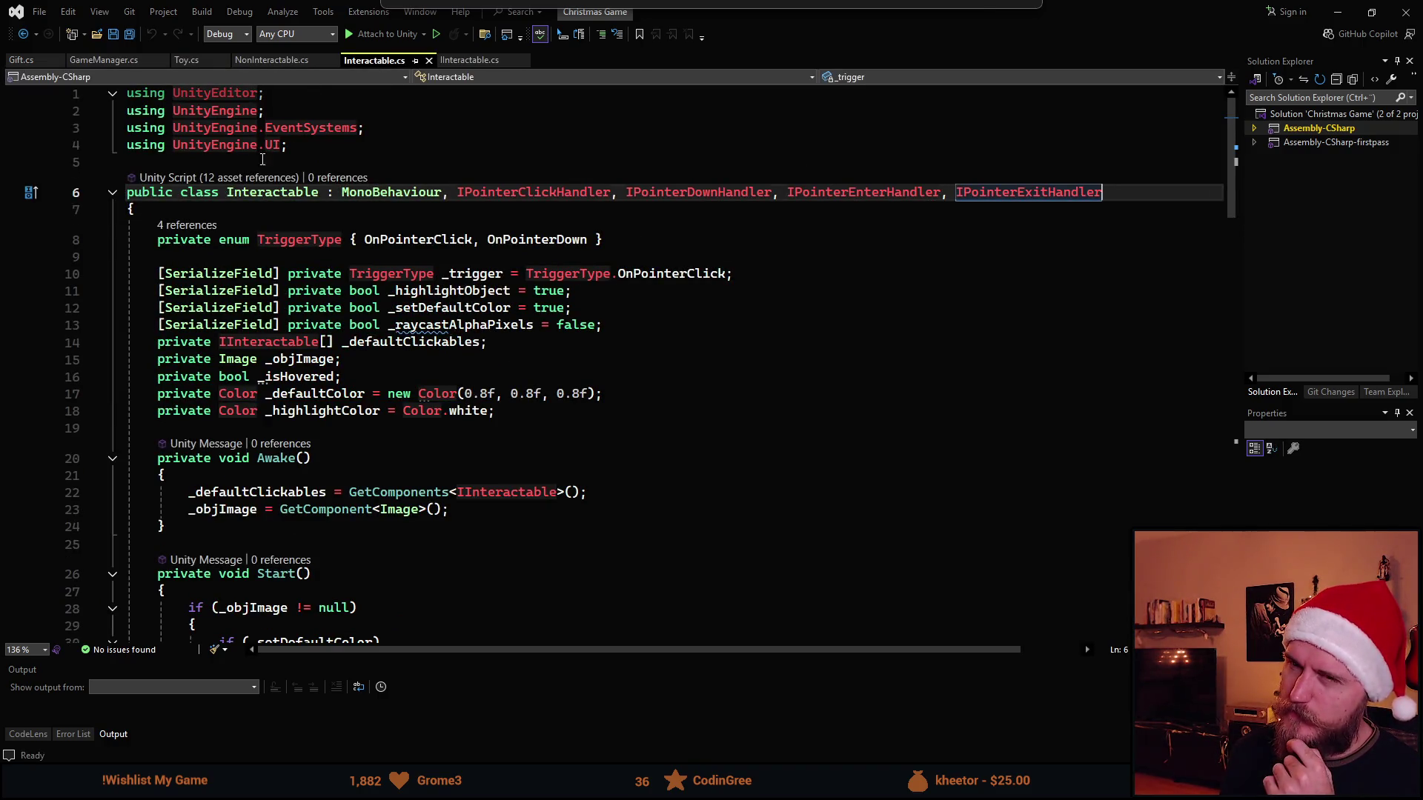
Open Gift.cs and trace _wasLastToyBad references through ThrowPresent, FoldSides and FoldFront.
{"action": "left_click", "coordinate": [24, 61]}
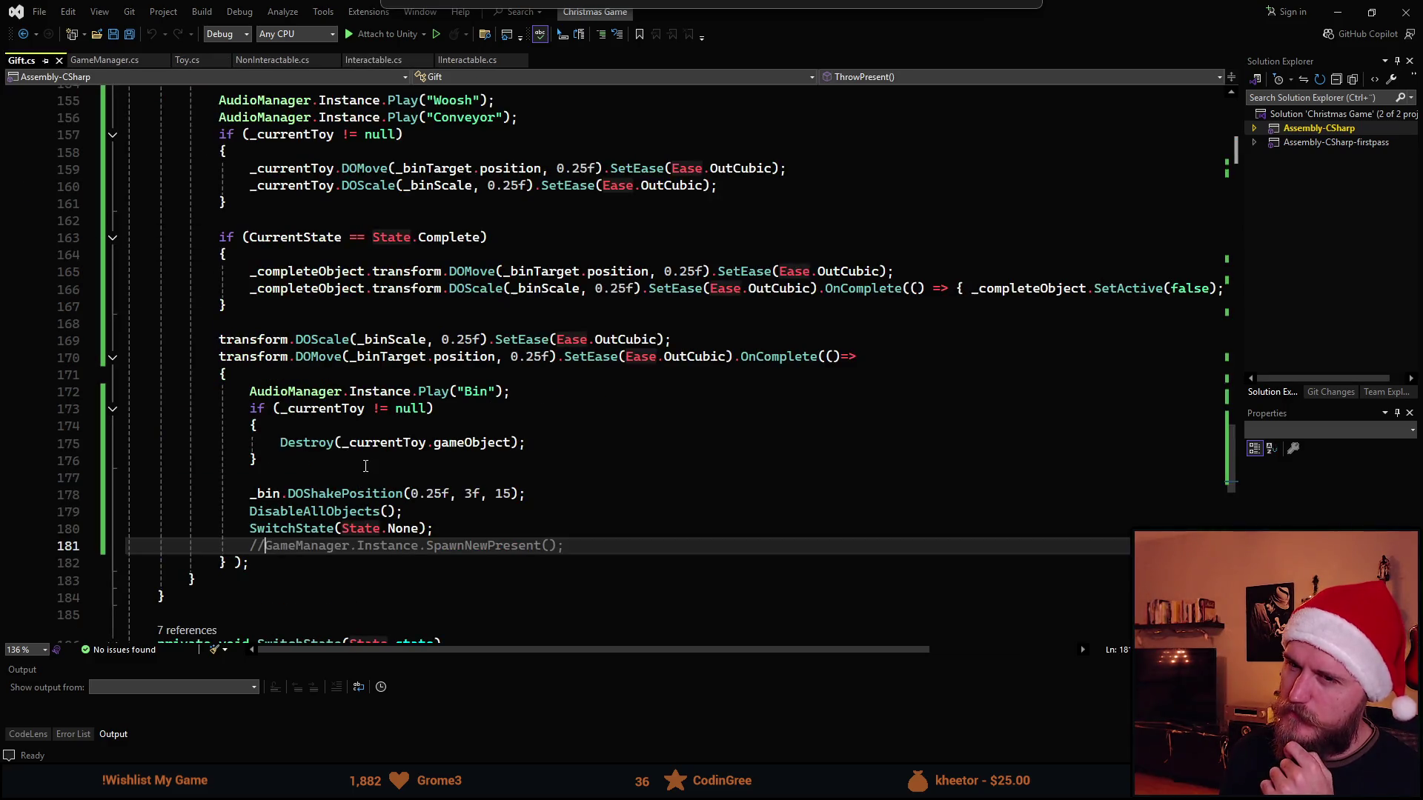
{"action": "scroll", "coordinate": [367, 461], "scroll_direction": "up", "scroll_amount": 3}
{"action": "scroll", "coordinate": [368, 462], "scroll_direction": "down", "scroll_amount": 3}
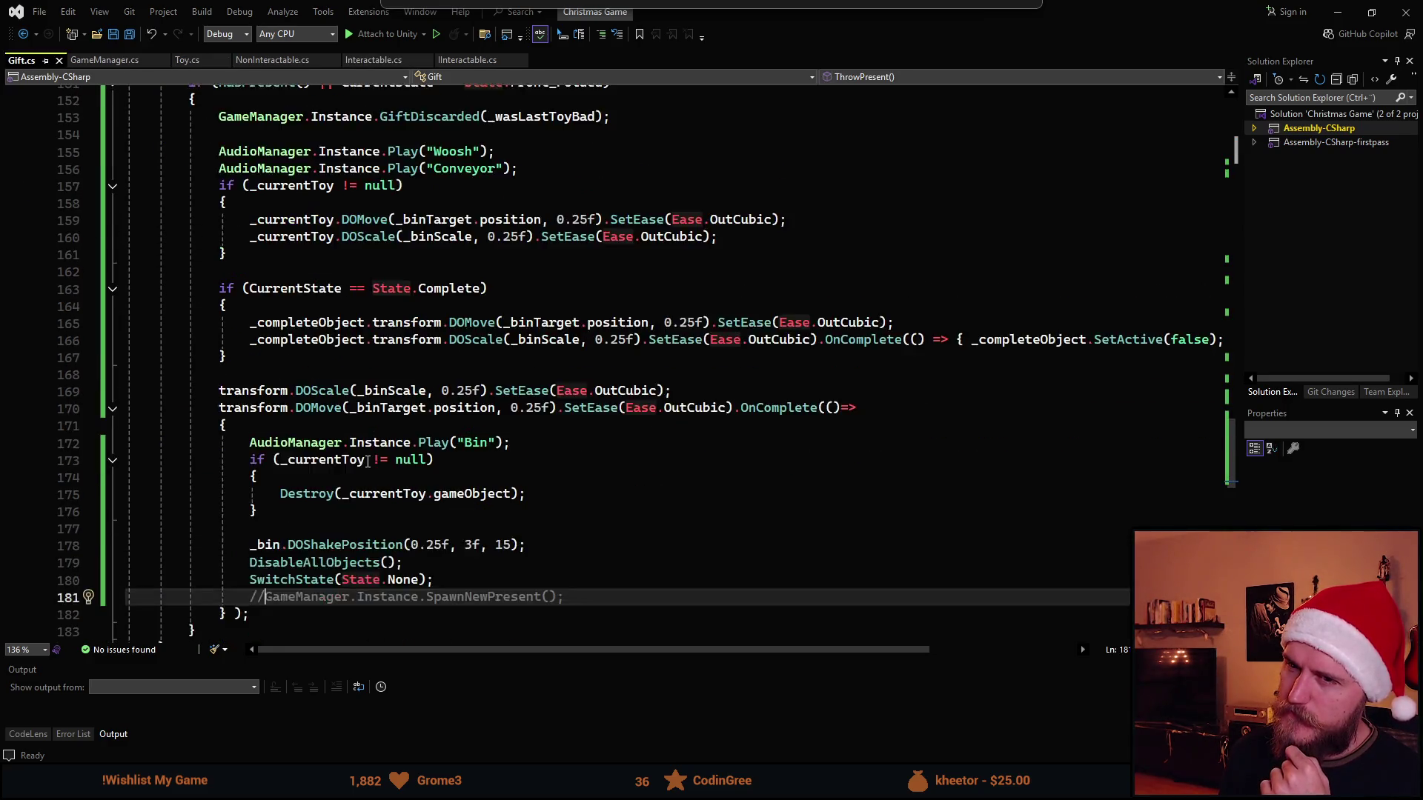
{"action": "scroll", "coordinate": [368, 462], "scroll_direction": "up", "scroll_amount": 4}
{"action": "scroll", "coordinate": [368, 461], "scroll_direction": "down", "scroll_amount": 1}
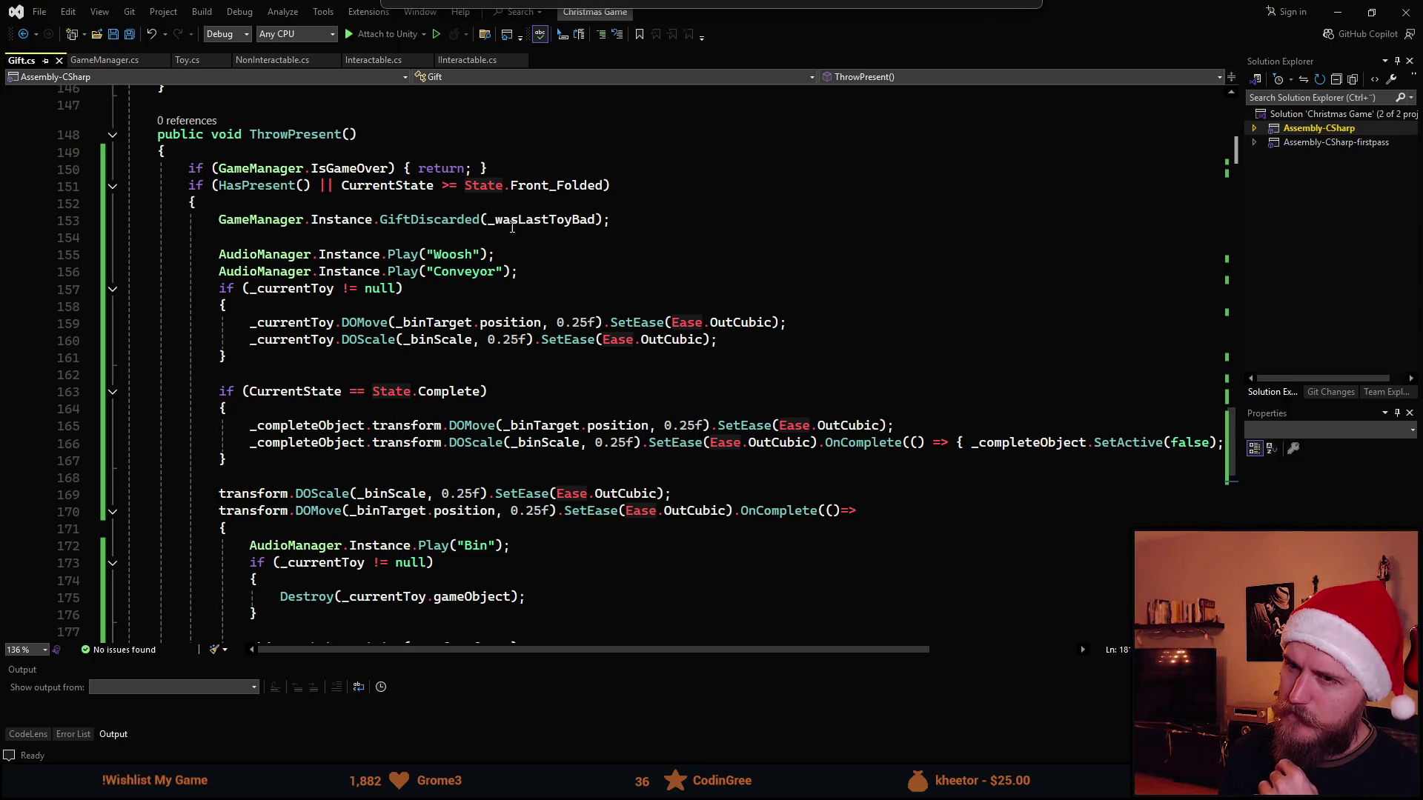
{"action": "left_click", "coordinate": [532, 220]}
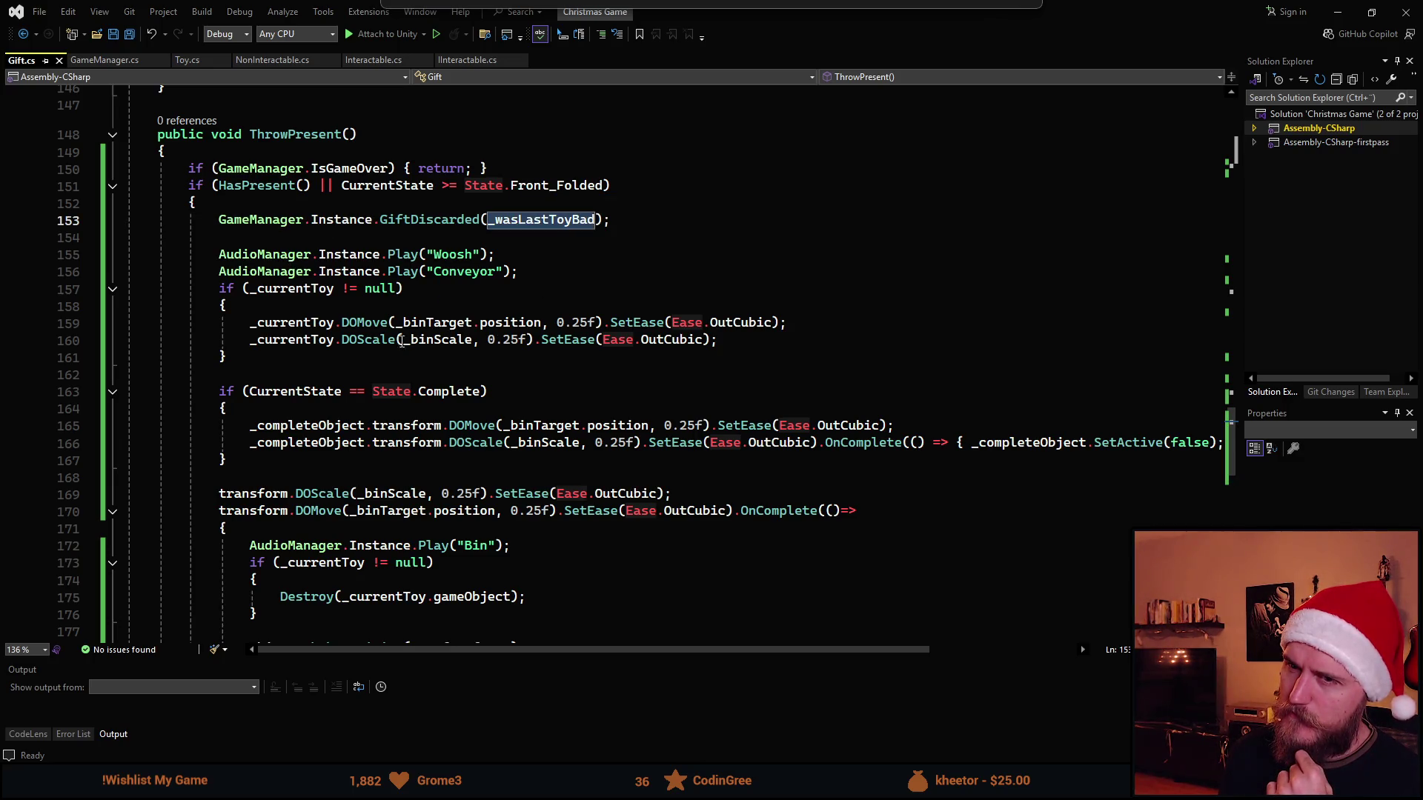
{"action": "scroll", "coordinate": [371, 493], "scroll_direction": "up", "scroll_amount": 8}
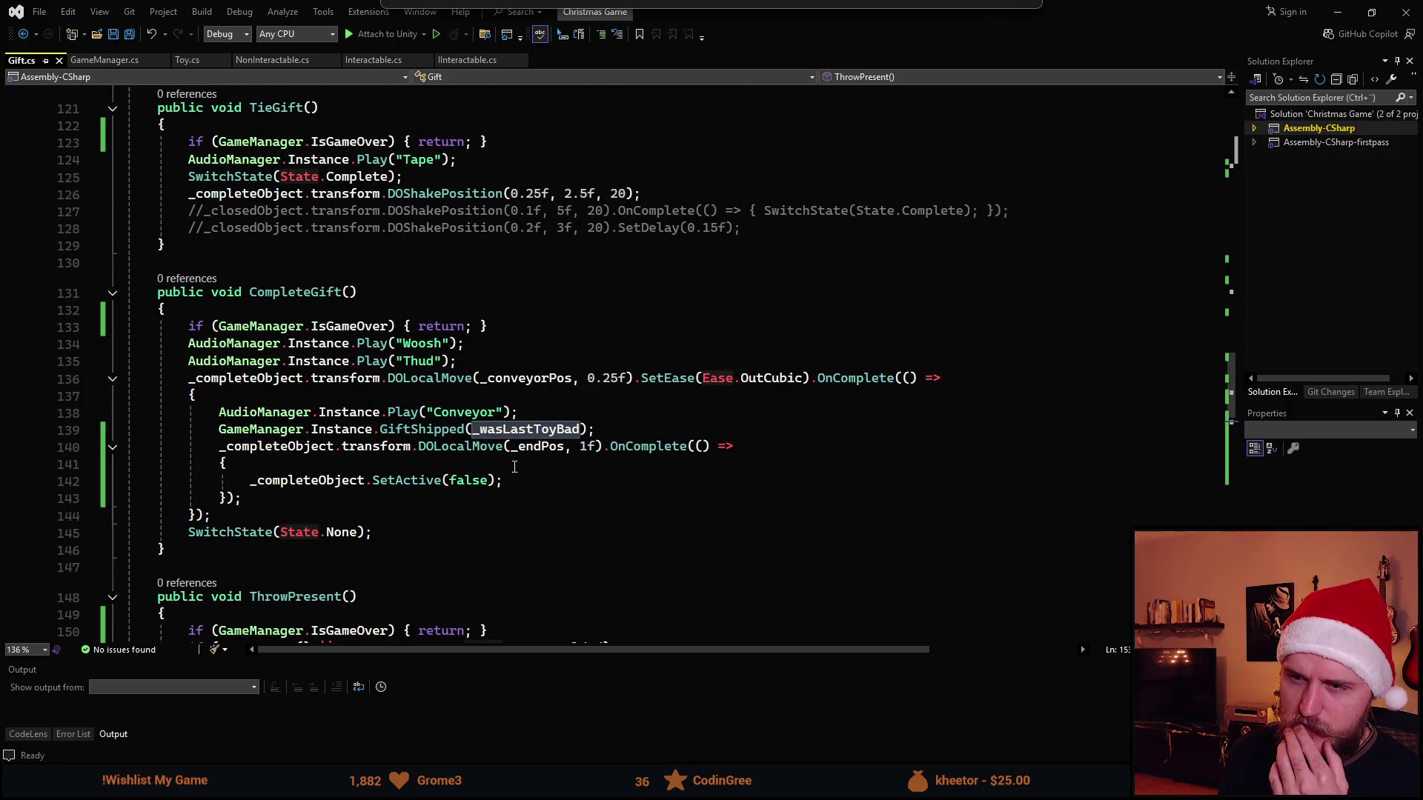
{"action": "scroll", "coordinate": [413, 472], "scroll_direction": "up", "scroll_amount": 13}
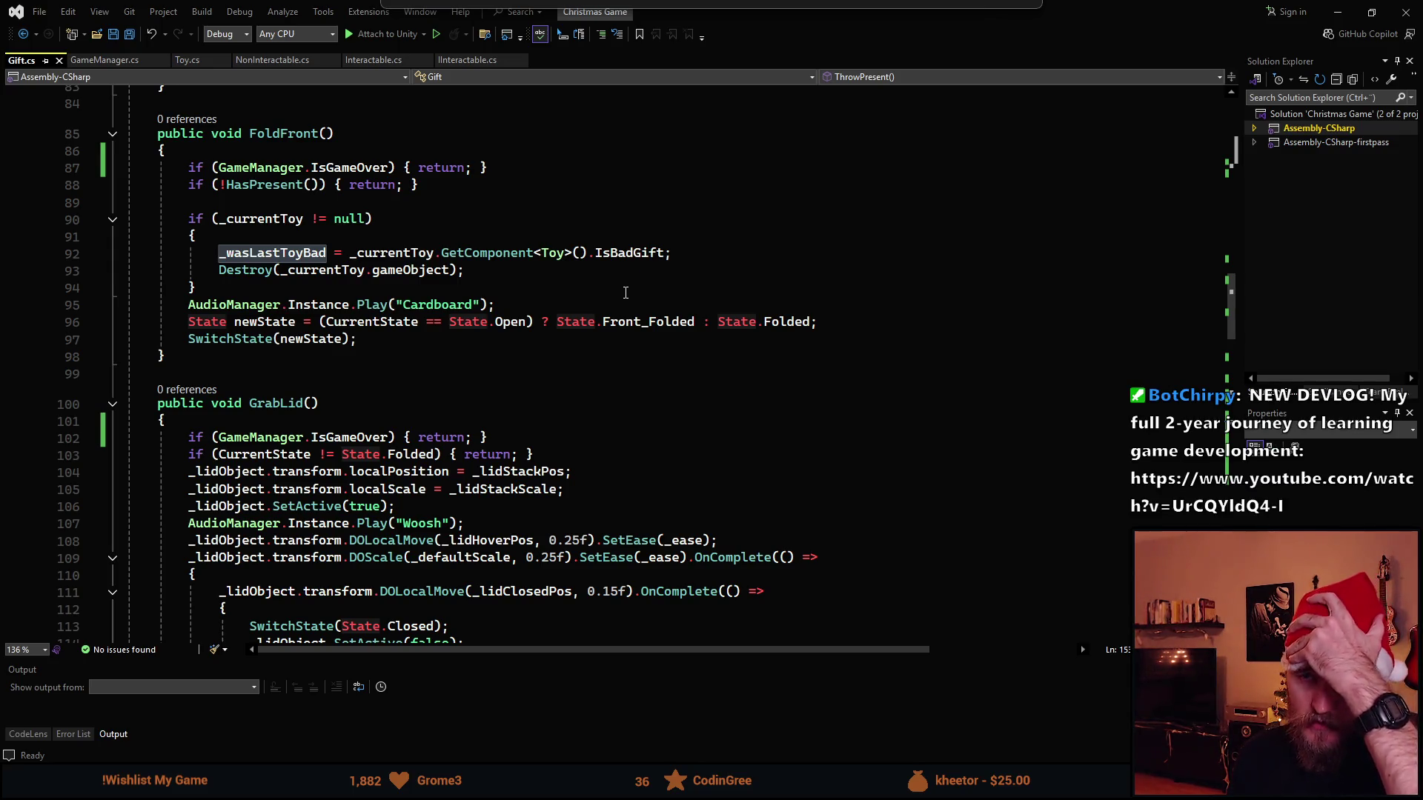
{"action": "scroll", "coordinate": [545, 310], "scroll_direction": "up", "scroll_amount": 1}
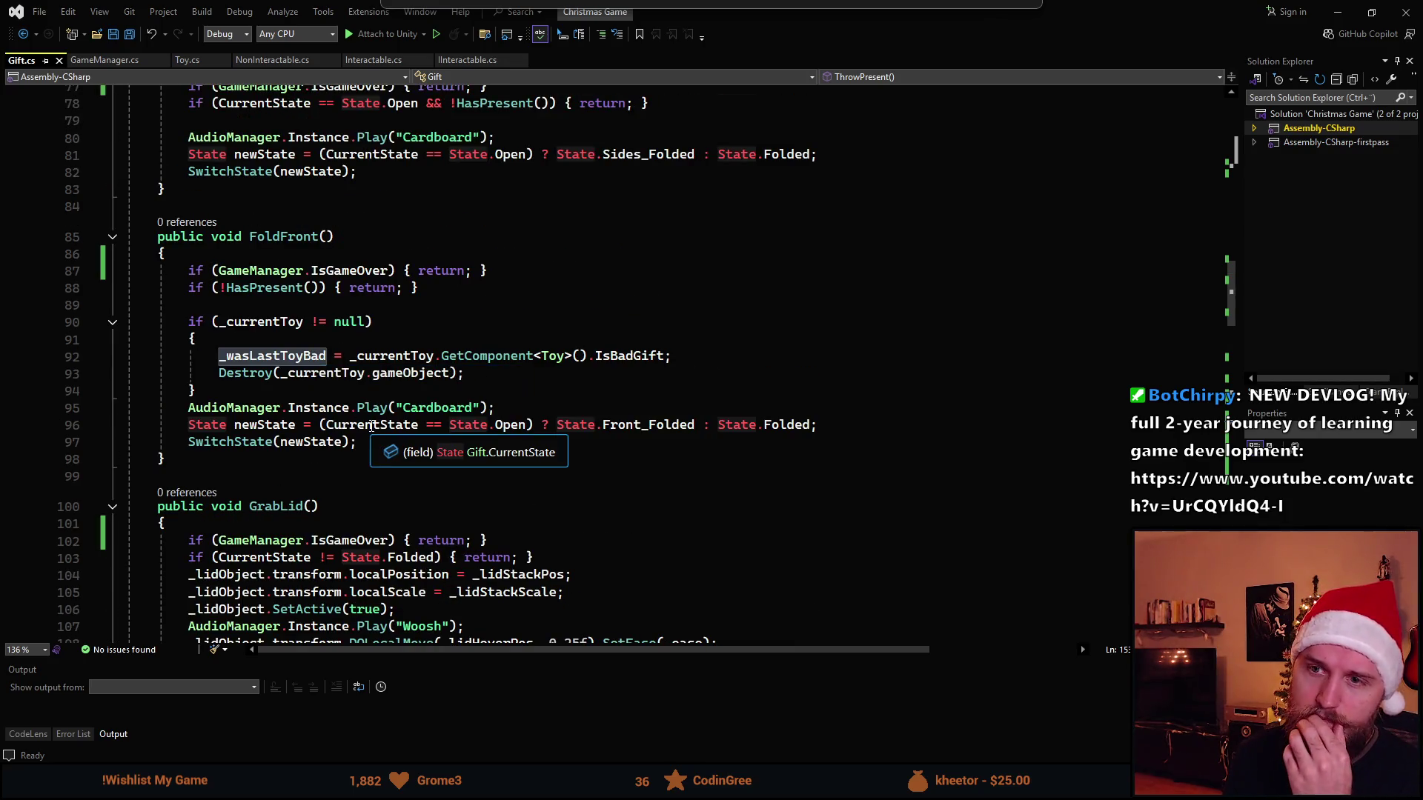
{"action": "scroll", "coordinate": [372, 425], "scroll_direction": "up", "scroll_amount": 9}
{"action": "scroll", "coordinate": [372, 425], "scroll_direction": "up", "scroll_amount": 5}
{"action": "scroll", "coordinate": [398, 496], "scroll_direction": "down", "scroll_amount": 8}
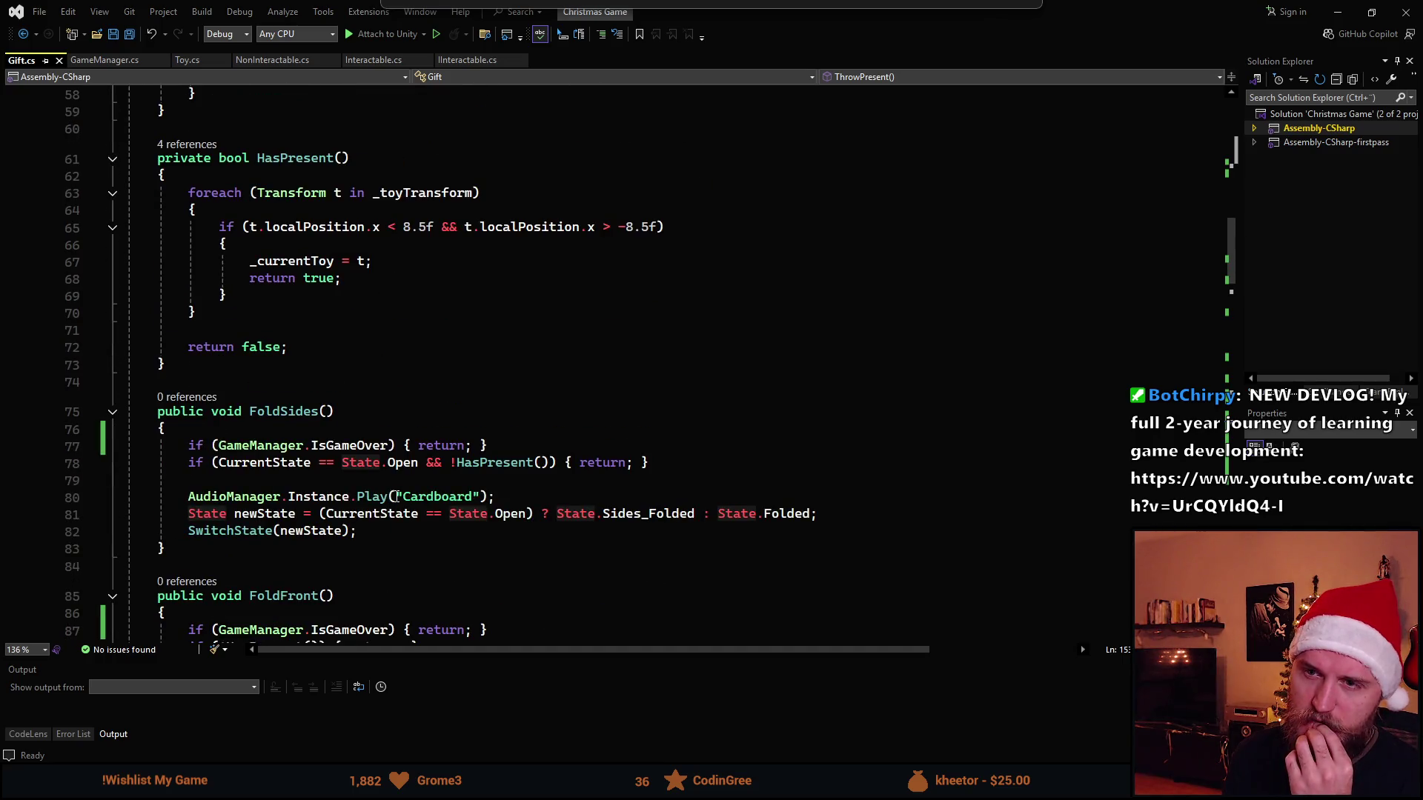
{"action": "scroll", "coordinate": [398, 497], "scroll_direction": "down", "scroll_amount": 5}
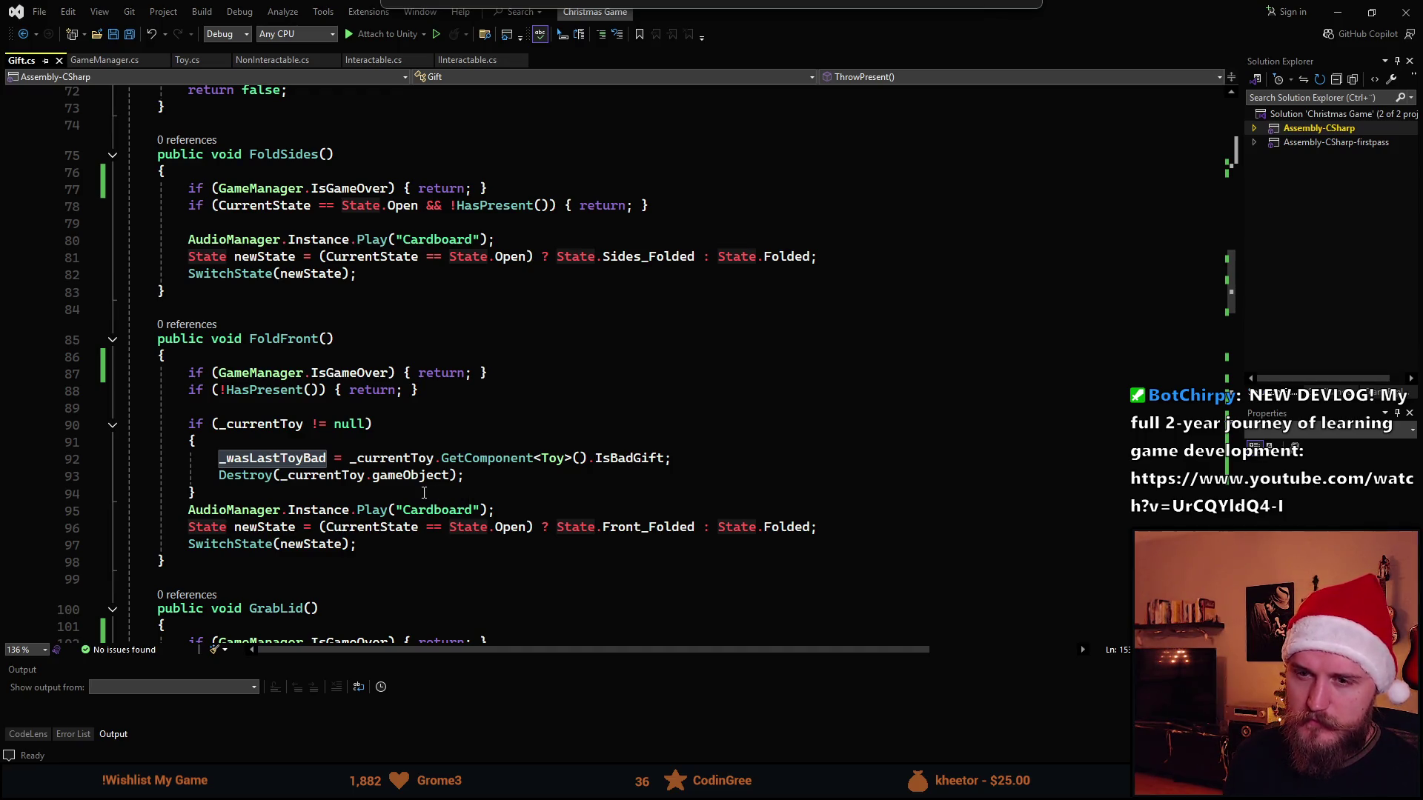
Paste the _wasLastToyBad assignment after '_currentToy = t;' in HasPresent, then switch back to Unity.
{"action": "left_click_drag", "start_coordinate": [672, 461], "coordinate": [327, 460]}
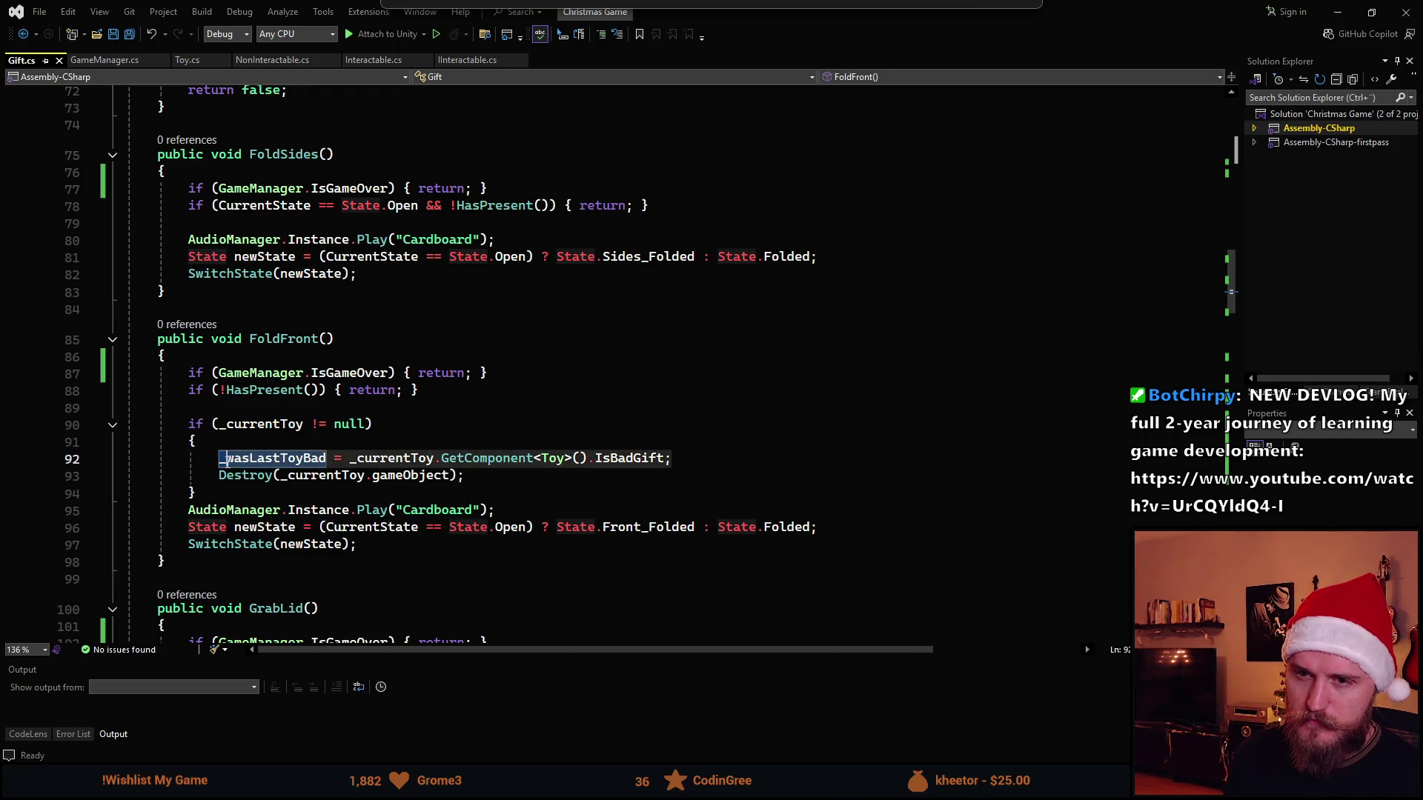
{"action": "scroll", "coordinate": [224, 467], "scroll_direction": "up", "scroll_amount": 6}
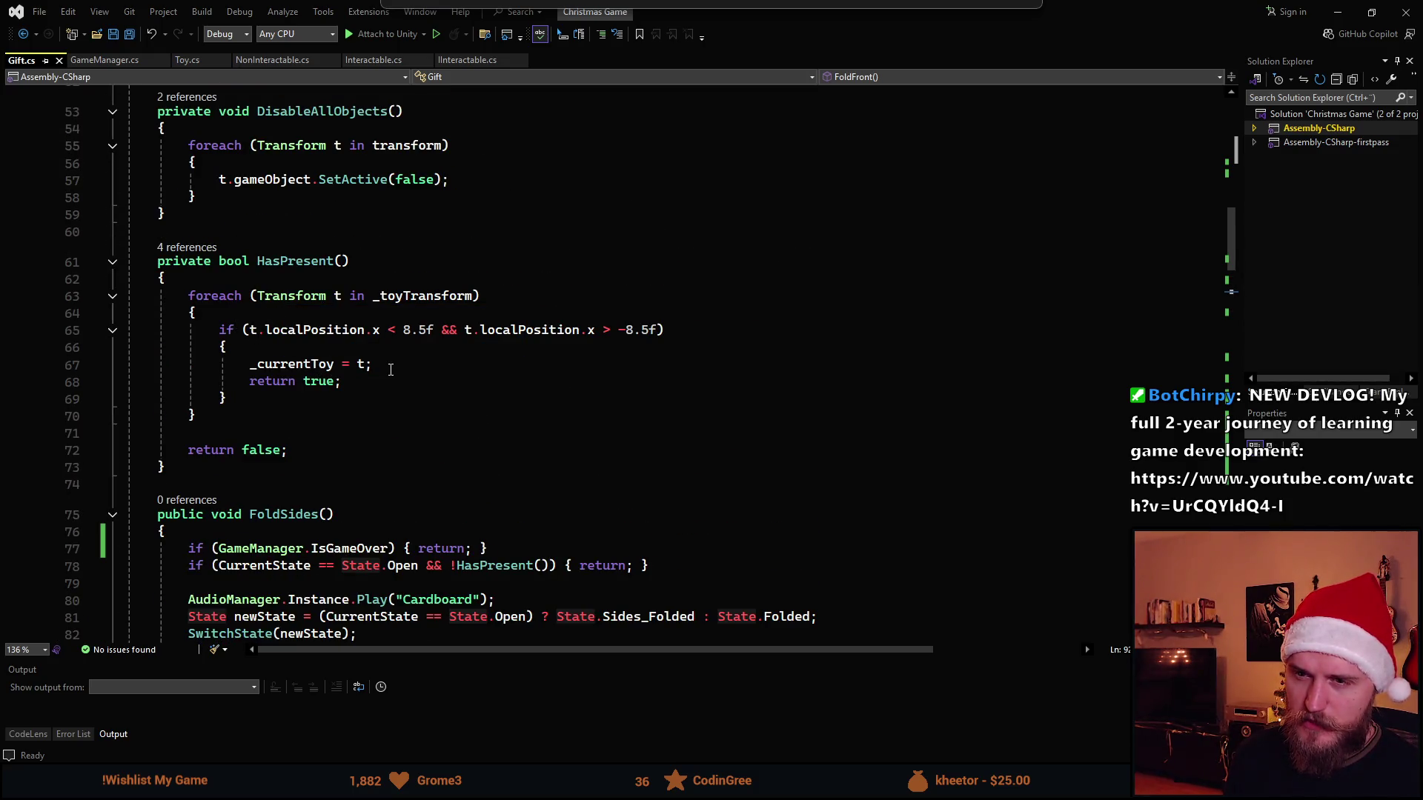
{"action": "left_click", "coordinate": [391, 366]}
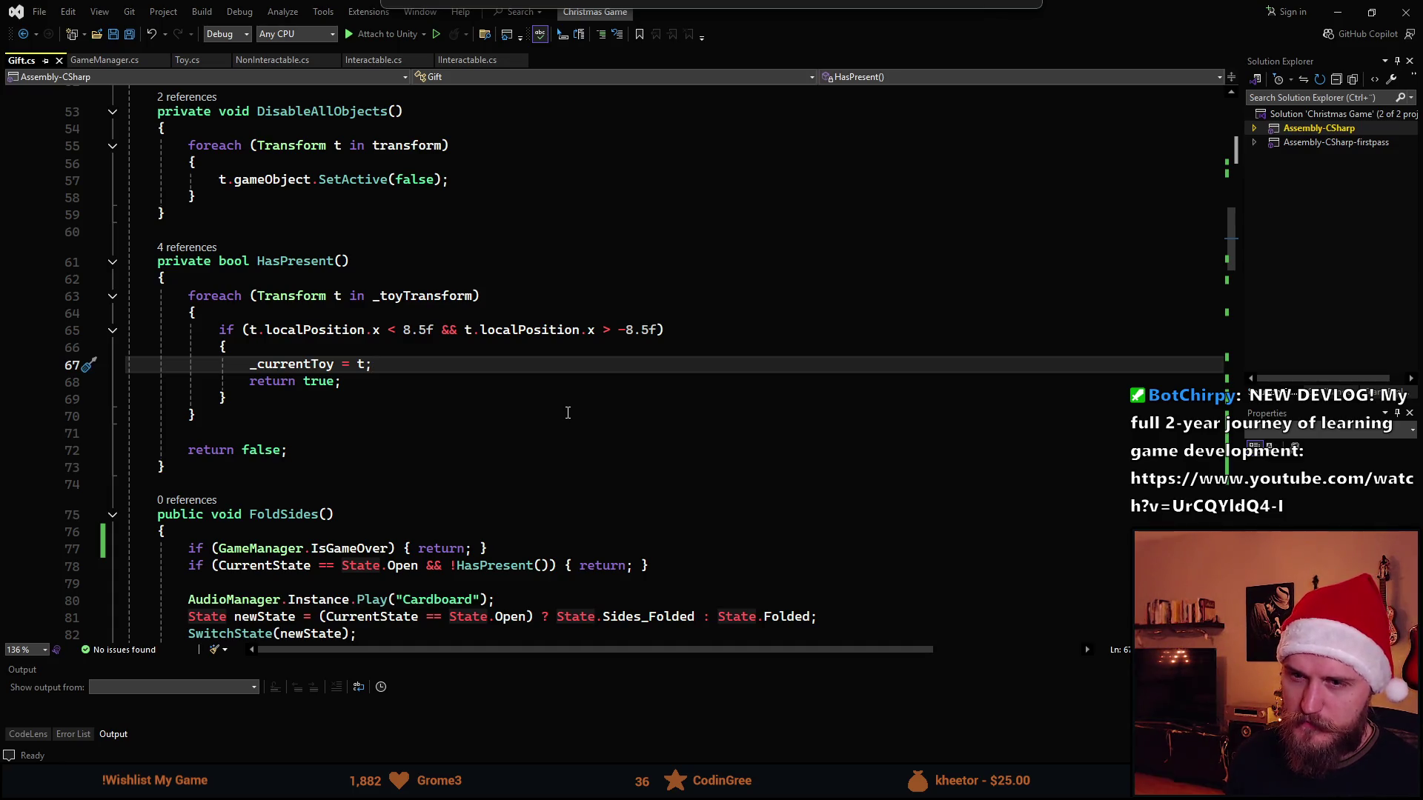
{"action": "key", "text": "Return"}
{"action": "type", "text": "_wasLastToyBad = _currentToy.GetComponent<Toy>().IsBadGift;"}
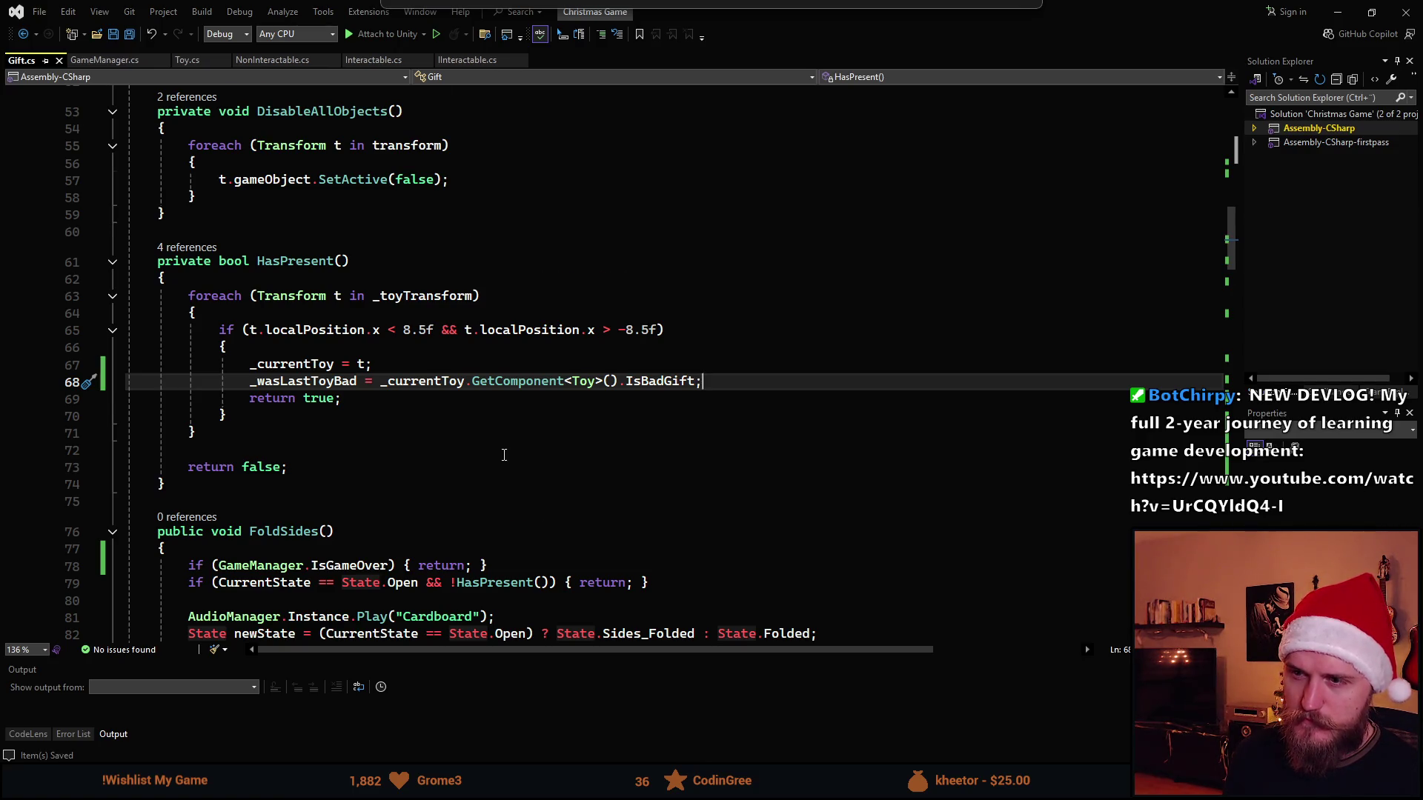
{"action": "scroll", "coordinate": [503, 455], "scroll_direction": "down", "scroll_amount": 20}
{"action": "scroll", "coordinate": [496, 465], "scroll_direction": "down", "scroll_amount": 6}
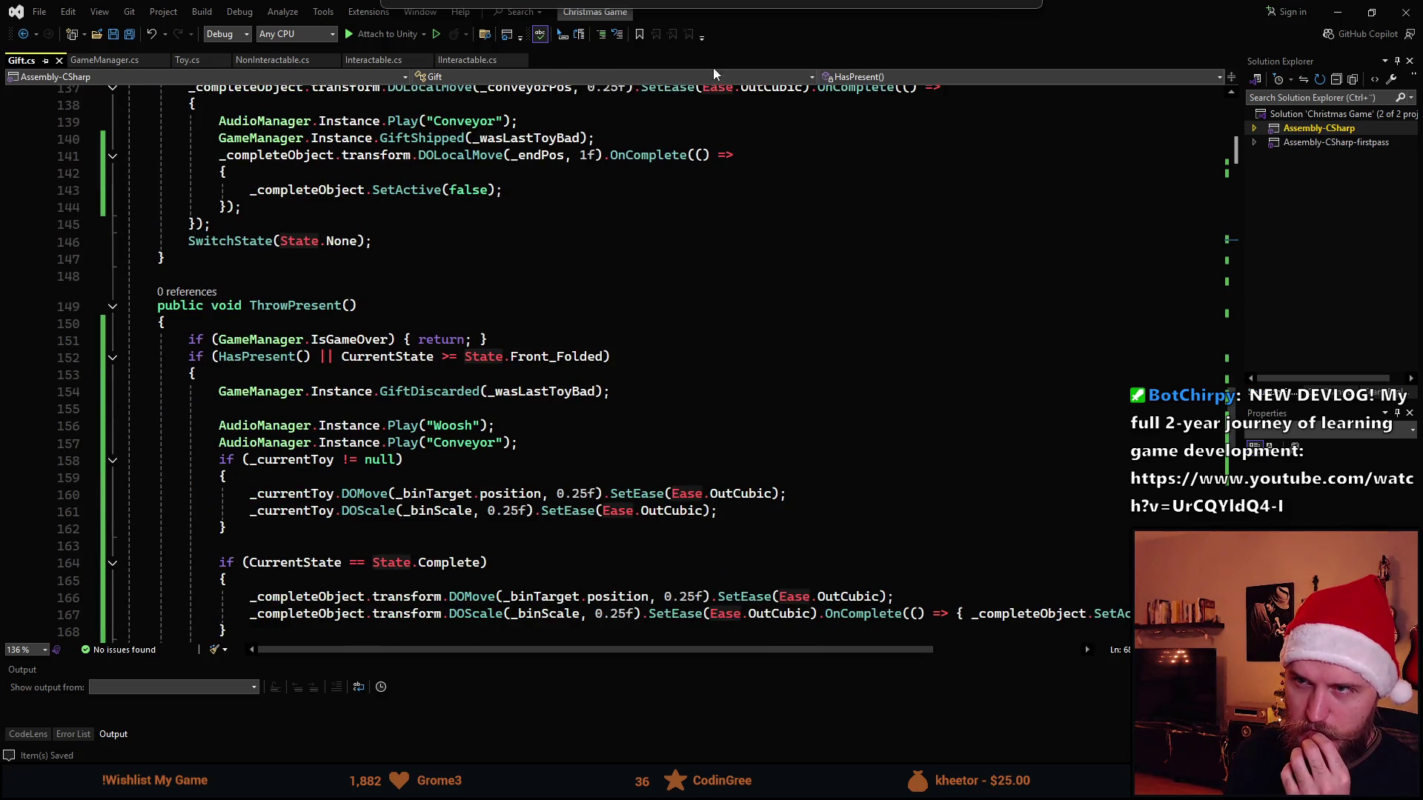
{"action": "key", "text": "alt+Tab"}
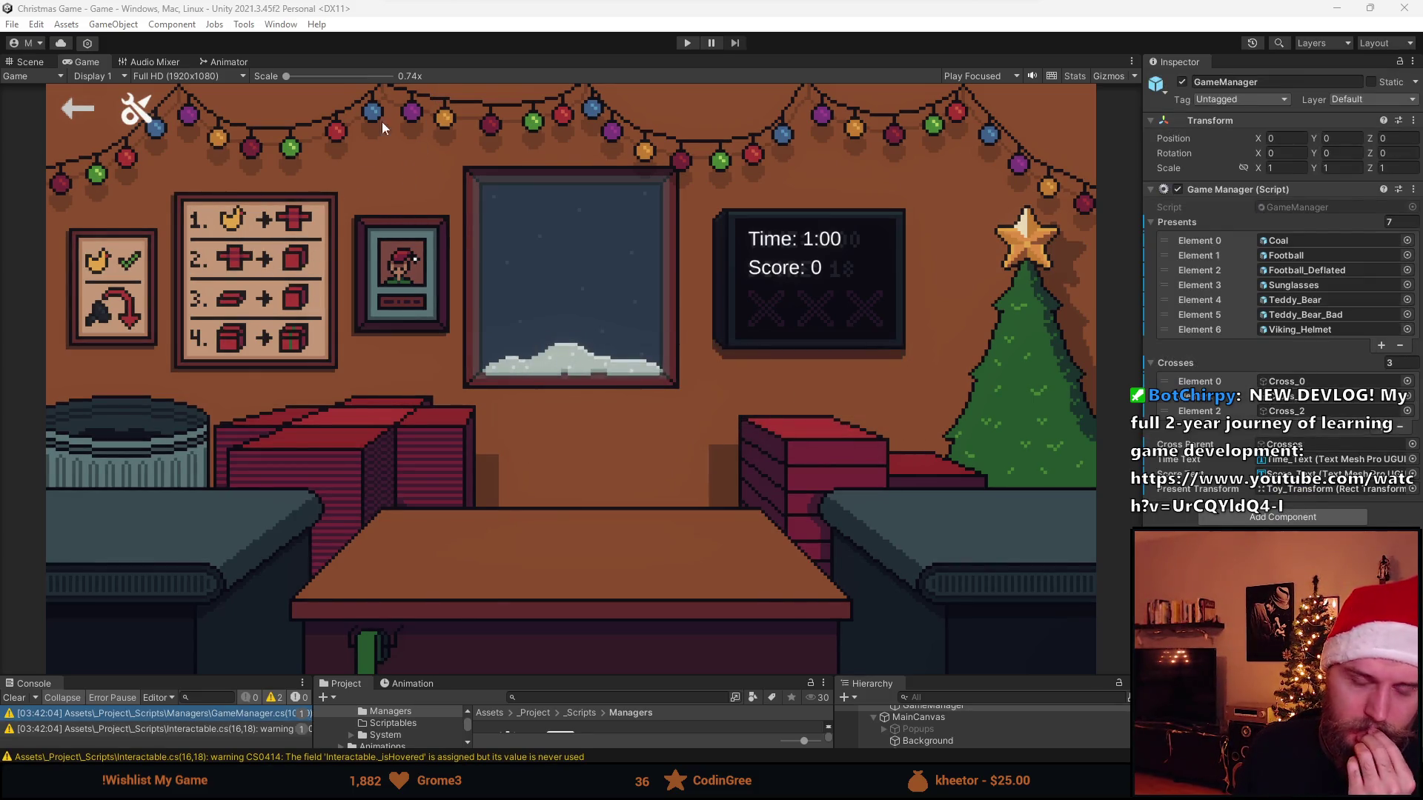
Start play mode, box, ribbon and ship the football, then wrap and discard the sunglasses.
{"action": "left_click", "coordinate": [687, 43]}
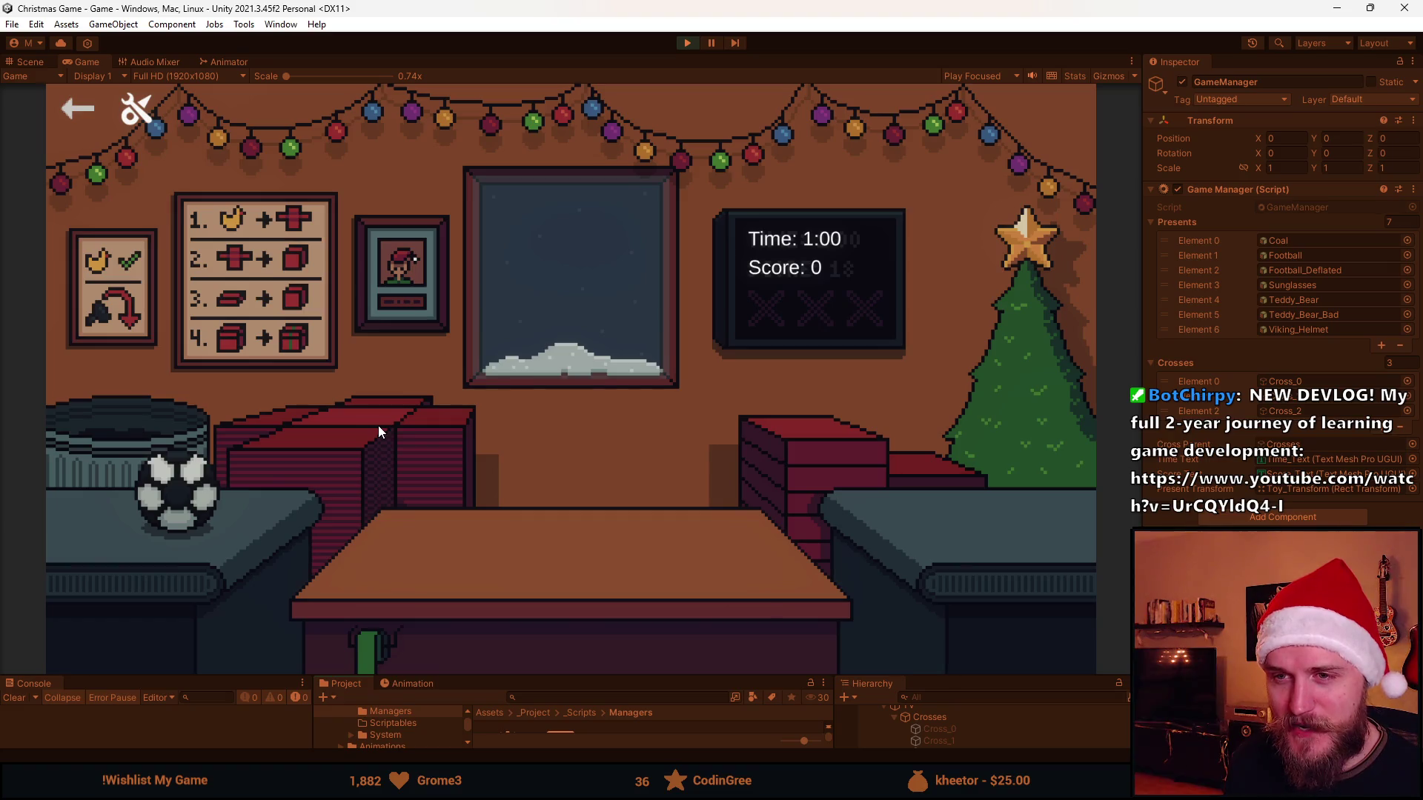
{"action": "left_click", "coordinate": [345, 439]}
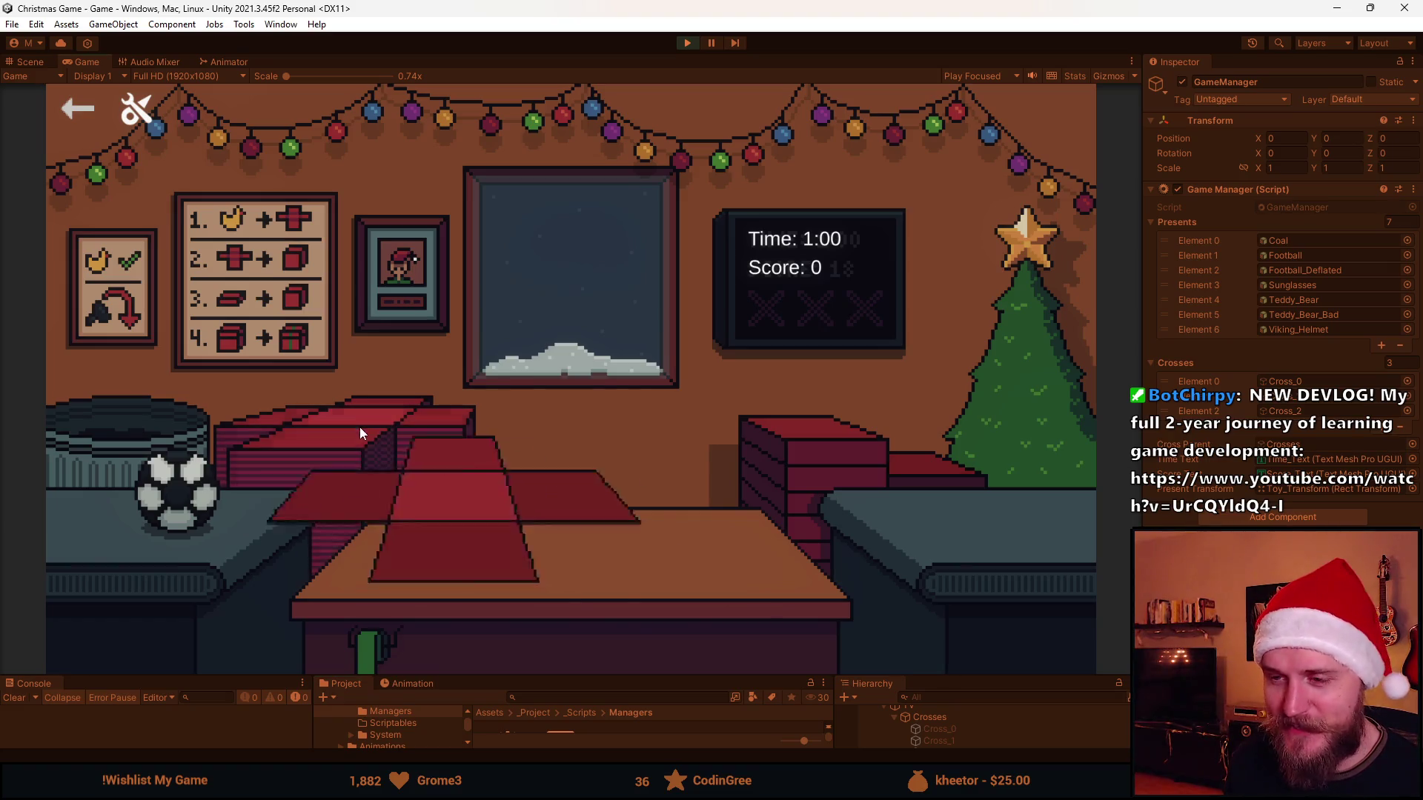
{"action": "left_click", "coordinate": [808, 456]}
{"action": "left_click", "coordinate": [593, 499]}
{"action": "left_click", "coordinate": [598, 520]}
{"action": "left_click", "coordinate": [289, 489]}
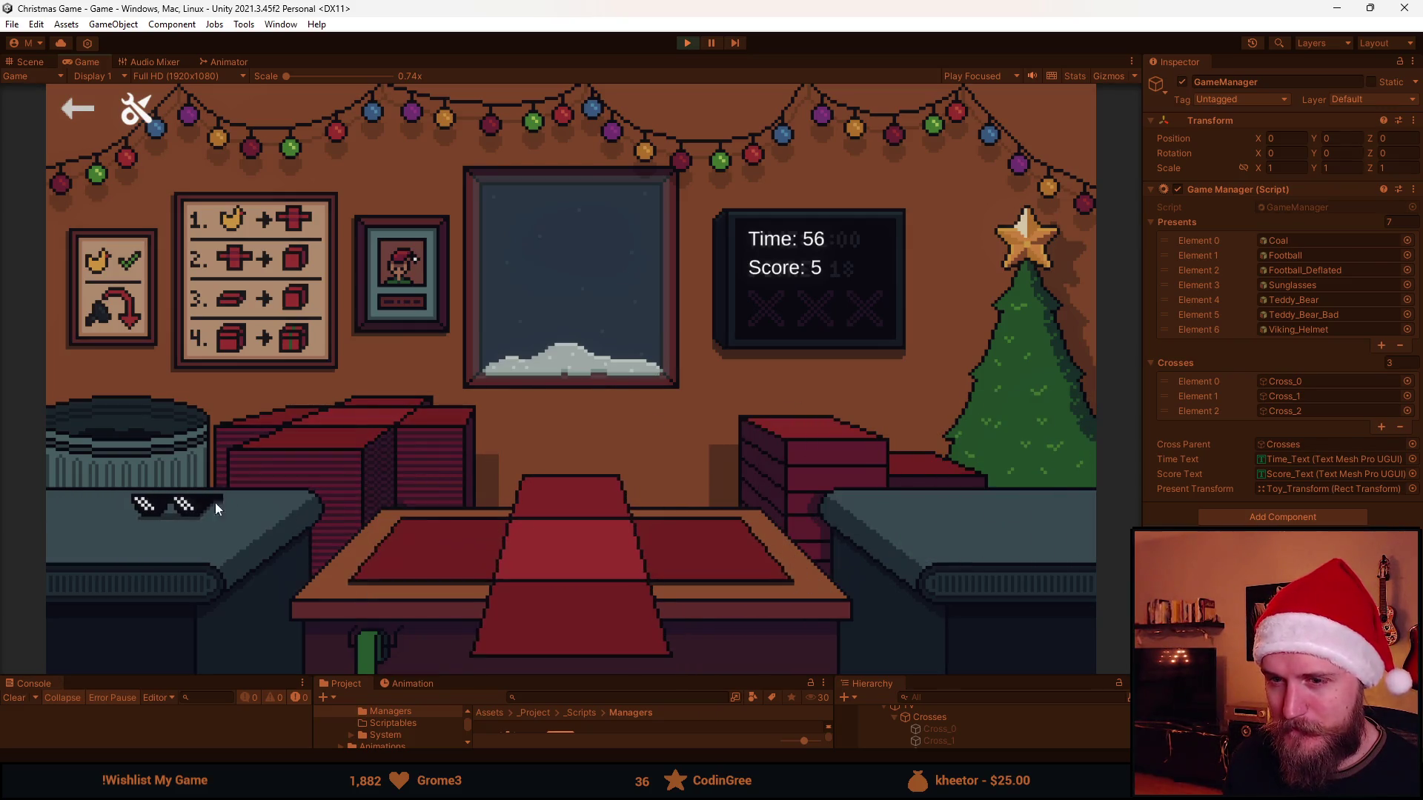
{"action": "left_click", "coordinate": [220, 502]}
{"action": "left_click", "coordinate": [758, 483]}
{"action": "left_click", "coordinate": [168, 449]}
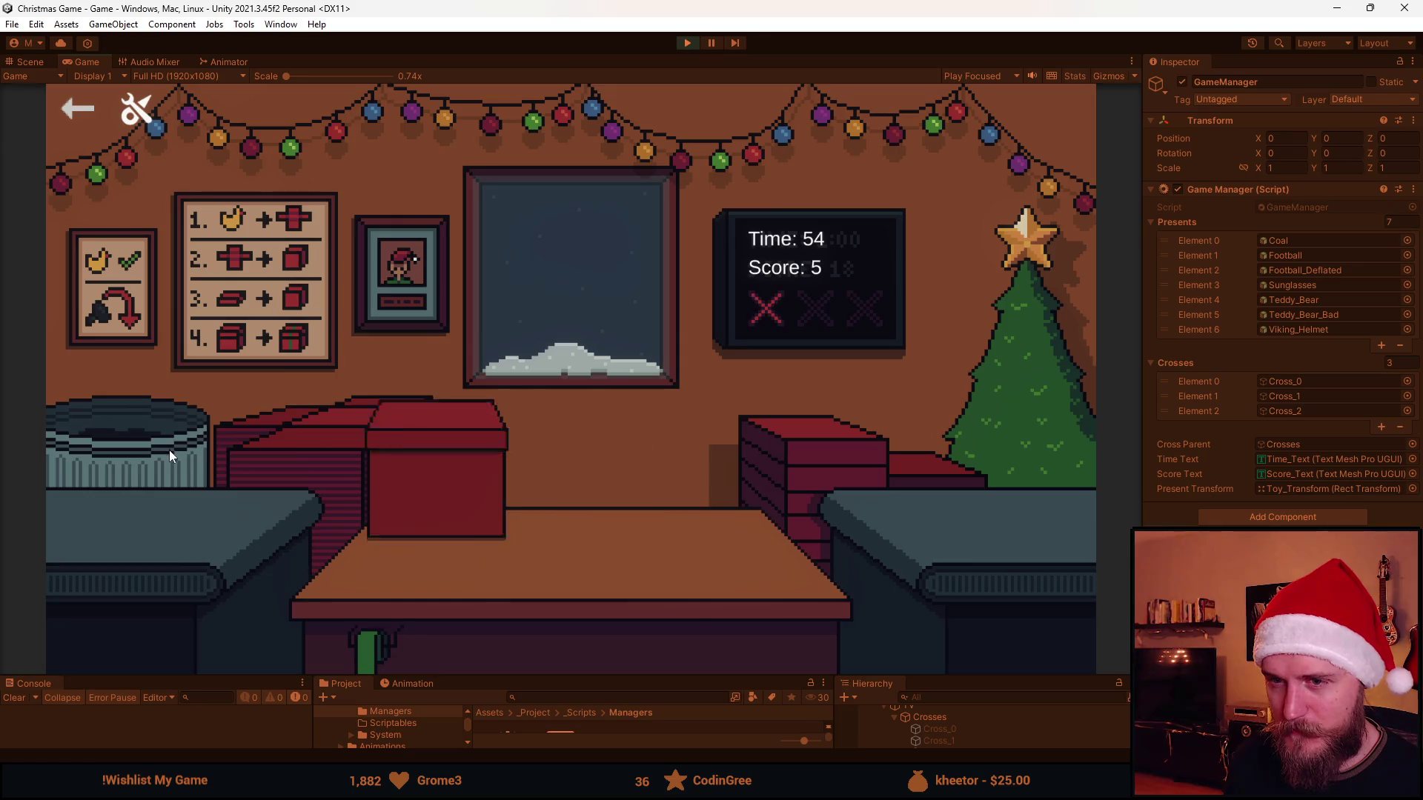
Bin the teddy bear and deflated football, then box, ribbon and ship a football.
{"action": "left_click", "coordinate": [190, 517]}
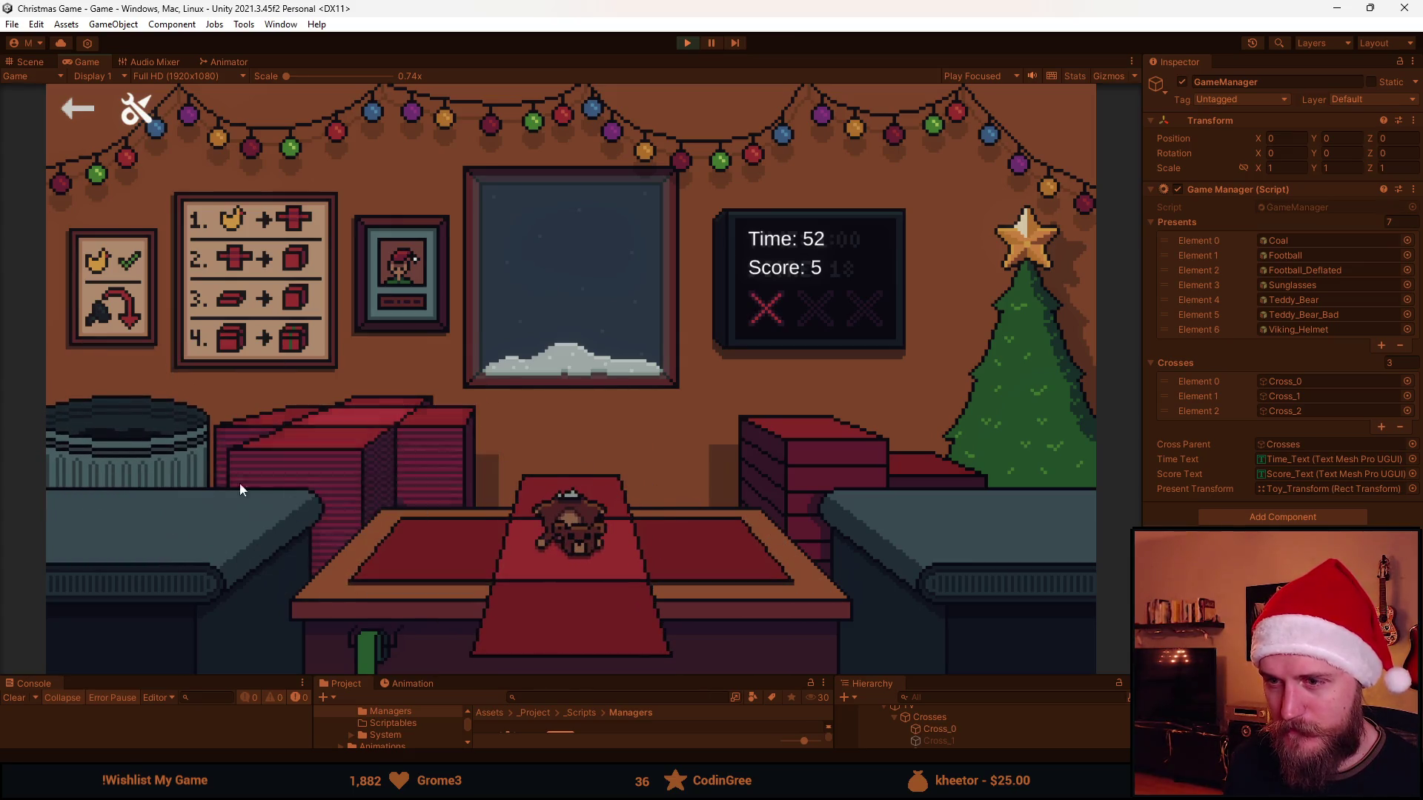
{"action": "left_click", "coordinate": [175, 433]}
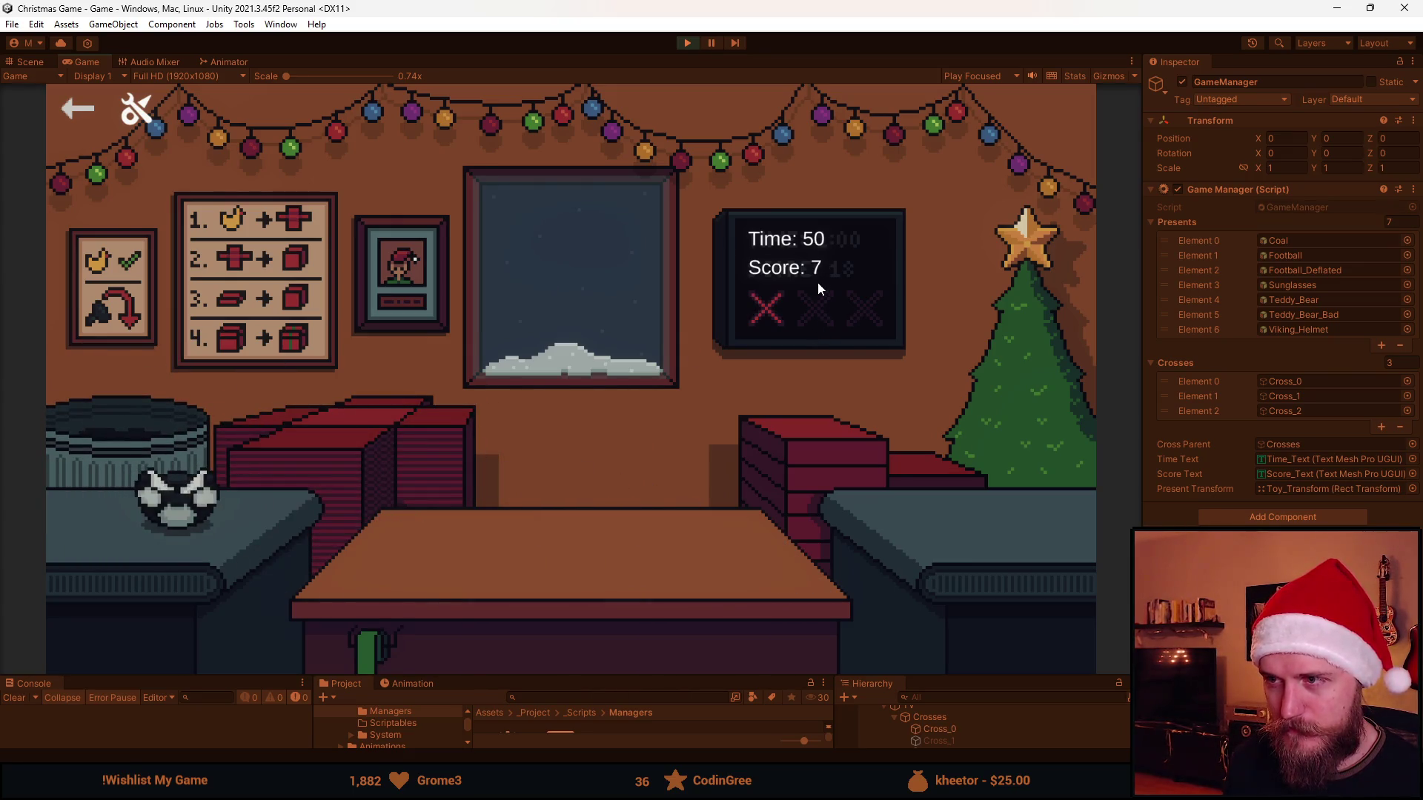
{"action": "left_click", "coordinate": [177, 498]}
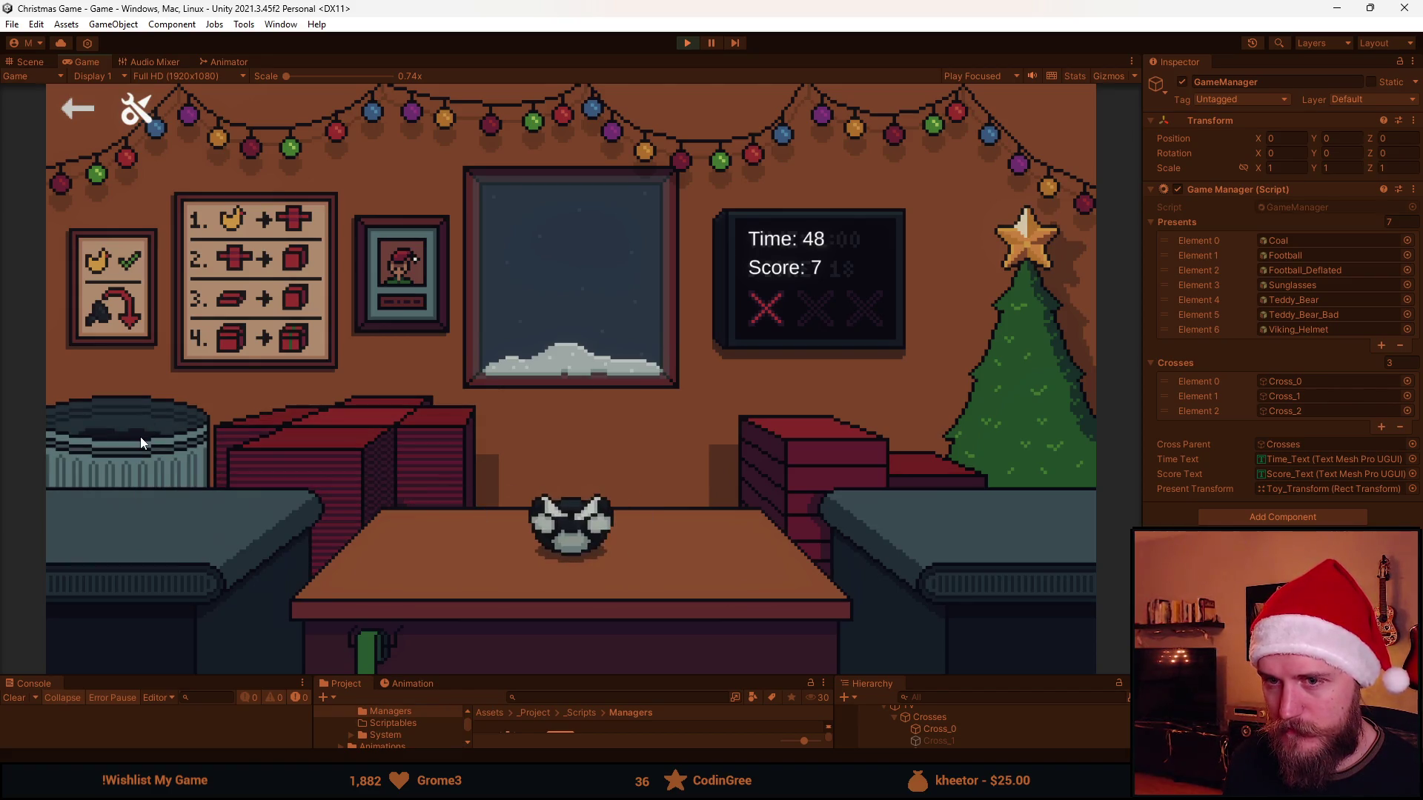
{"action": "left_click", "coordinate": [140, 437]}
{"action": "left_click", "coordinate": [413, 424]}
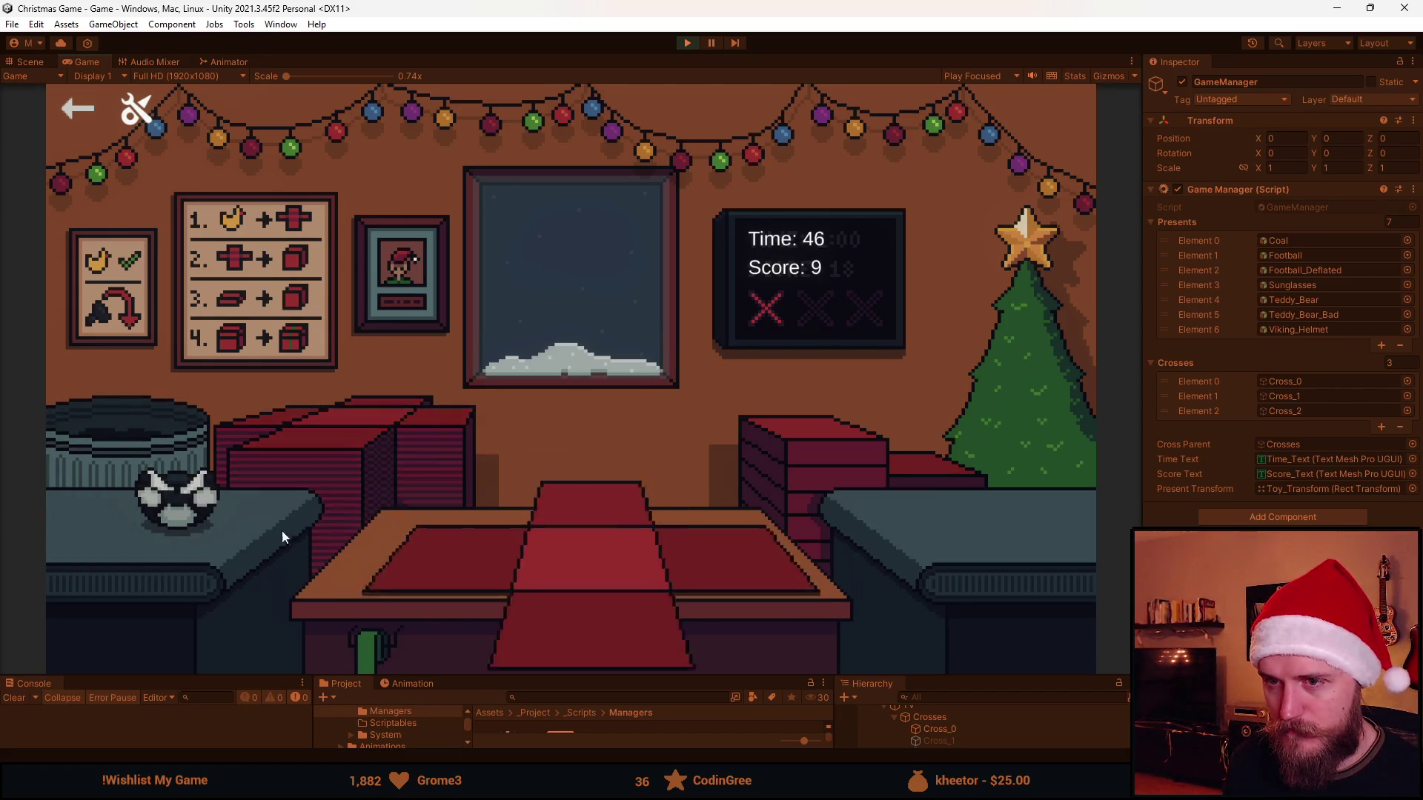
{"action": "left_click", "coordinate": [303, 514]}
{"action": "left_click", "coordinate": [443, 586]}
{"action": "left_click", "coordinate": [584, 483]}
{"action": "left_click", "coordinate": [444, 486]}
{"action": "left_click", "coordinate": [129, 439]}
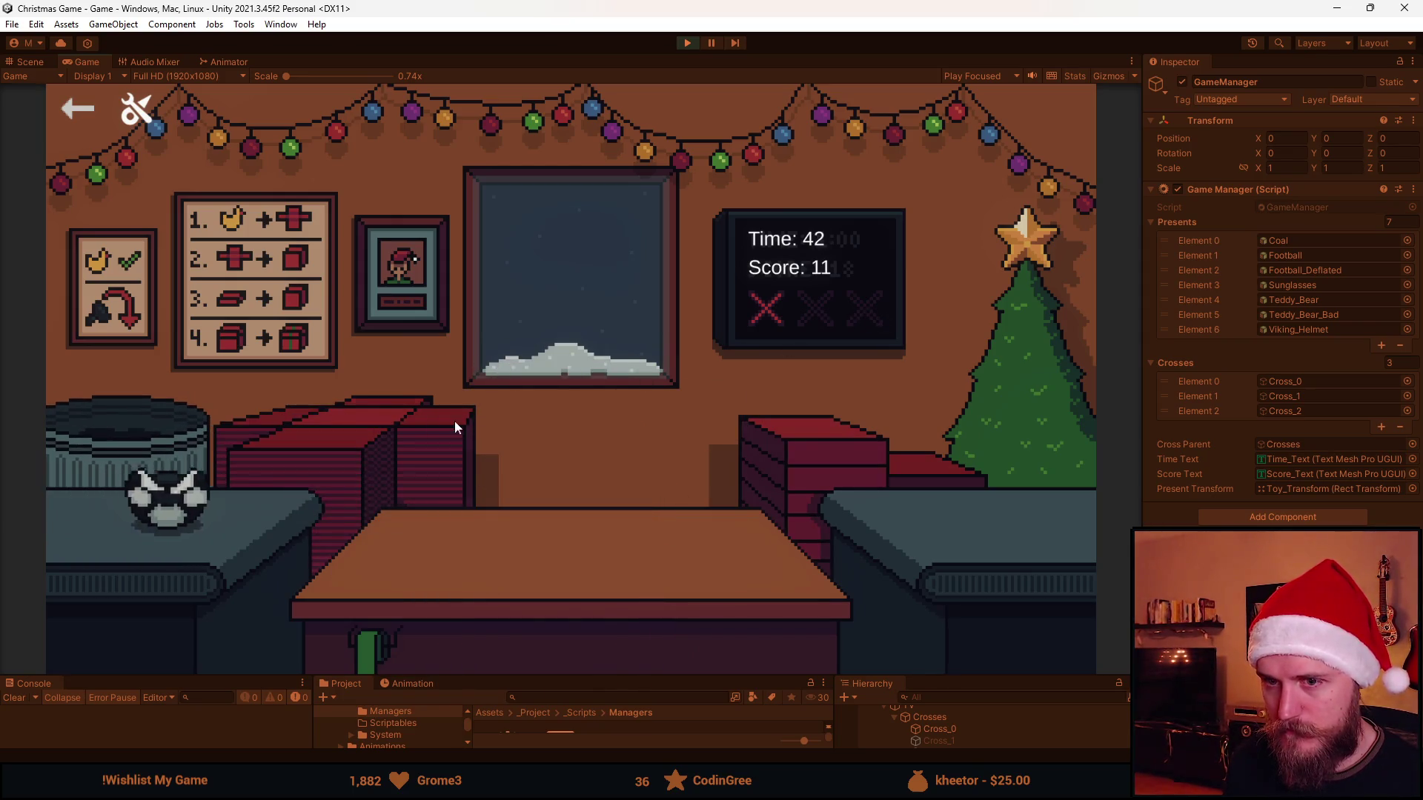
Bin two balls from the conveyor, then box another ball and send it off.
{"action": "left_click", "coordinate": [165, 493]}
{"action": "left_click", "coordinate": [170, 459]}
{"action": "left_click", "coordinate": [157, 488]}
{"action": "left_click", "coordinate": [162, 471]}
{"action": "left_click", "coordinate": [196, 483]}
{"action": "left_click", "coordinate": [454, 563]}
{"action": "left_click", "coordinate": [603, 505]}
{"action": "left_click", "coordinate": [612, 503]}
Wrap and ship the teddy bear, lid and ship the coal box, then stop the playtest.
{"action": "left_click", "coordinate": [164, 495]}
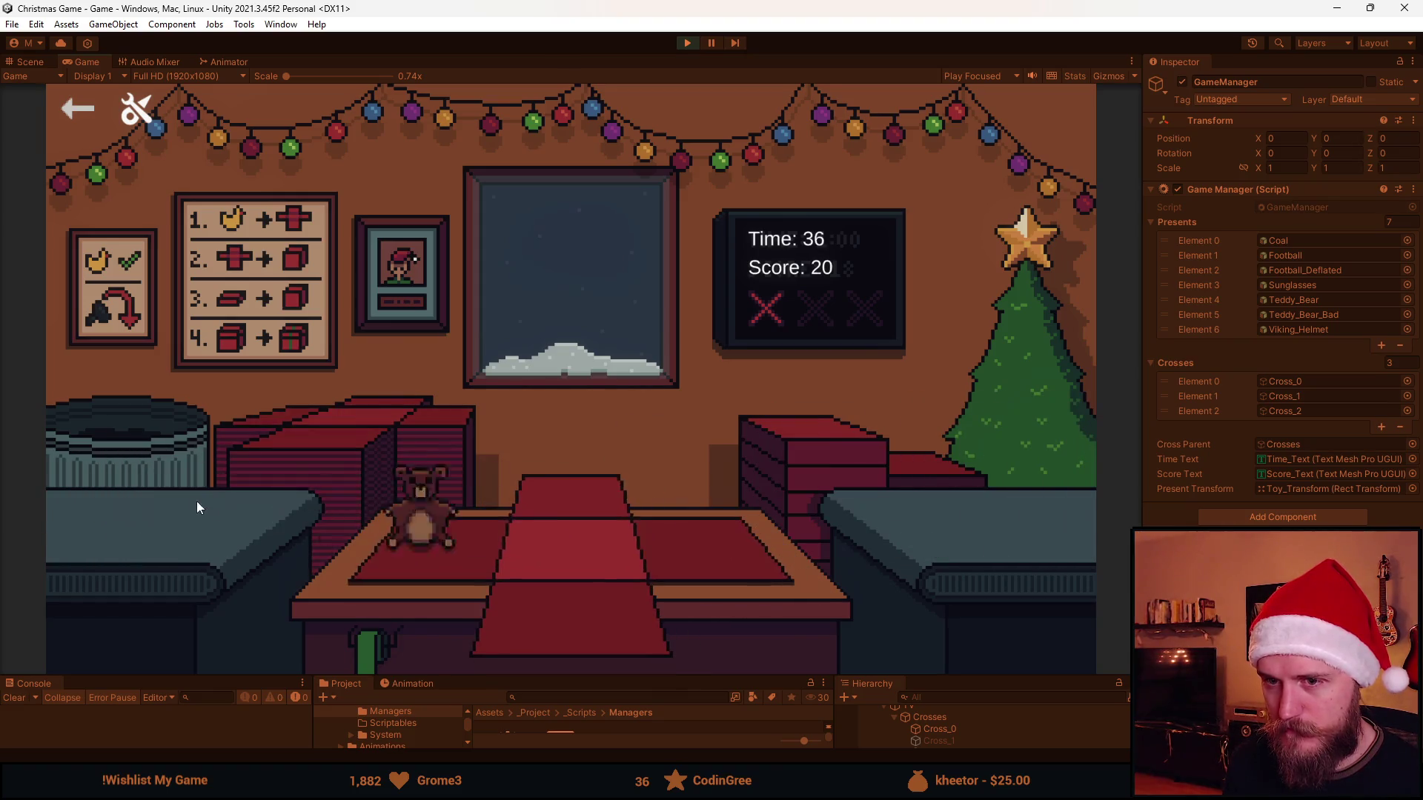
{"action": "left_click", "coordinate": [559, 610]}
{"action": "left_click", "coordinate": [652, 519]}
{"action": "left_click", "coordinate": [485, 509]}
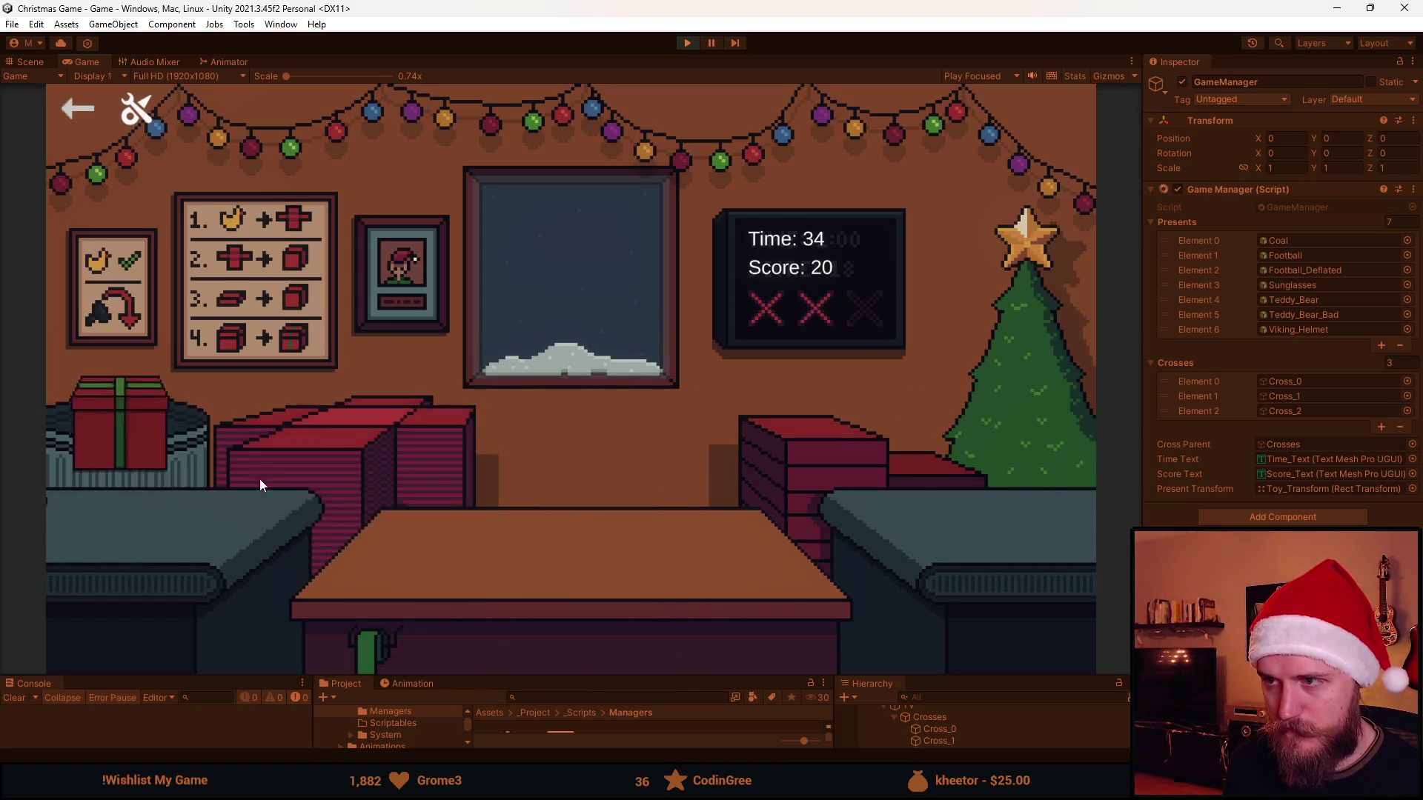
{"action": "left_click", "coordinate": [484, 571]}
{"action": "left_click", "coordinate": [581, 520]}
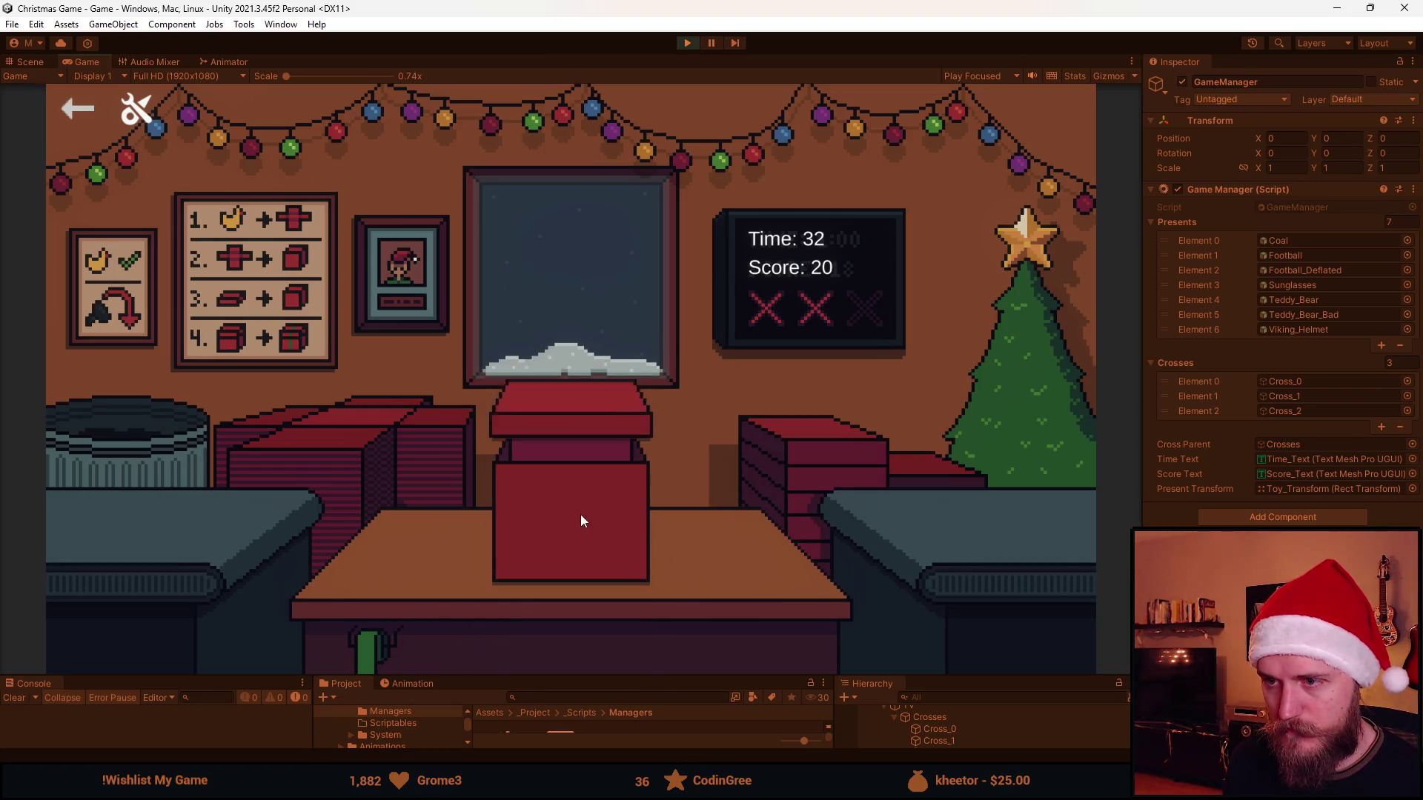
{"action": "left_click", "coordinate": [581, 520]}
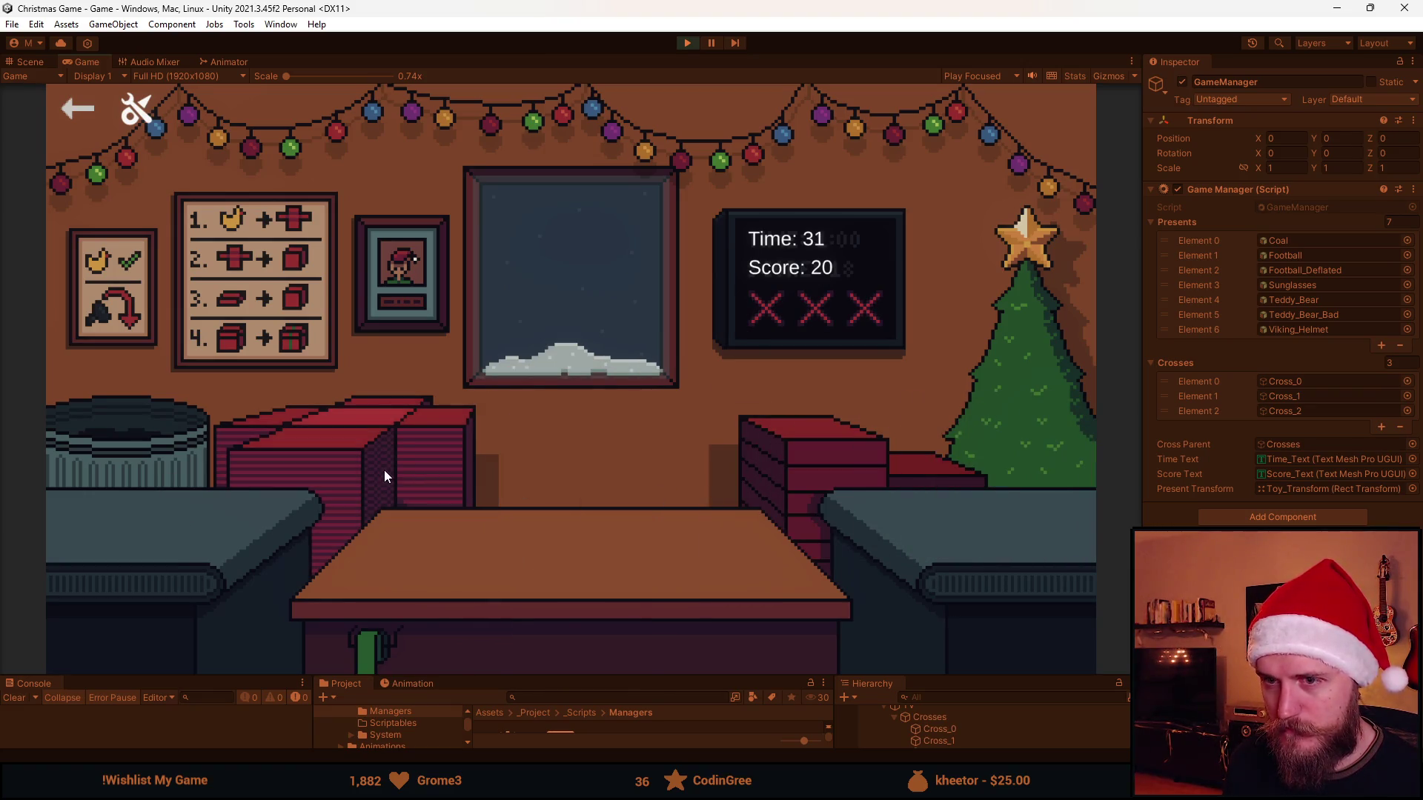
{"action": "left_click", "coordinate": [685, 44]}
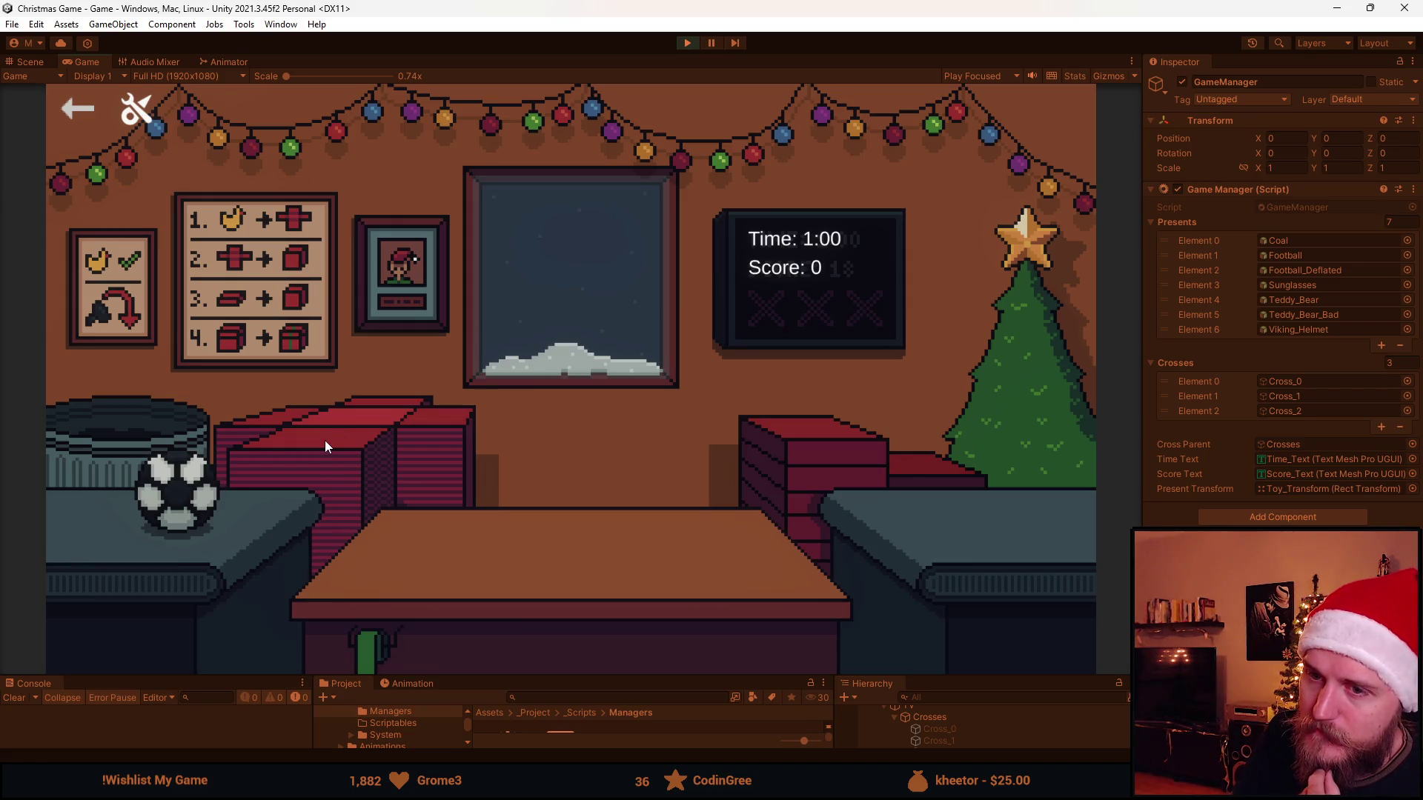
Box the football, wrap and ship the sunglasses, and put the teddy bear in a box.
{"action": "left_click", "coordinate": [324, 440]}
{"action": "left_click", "coordinate": [184, 497]}
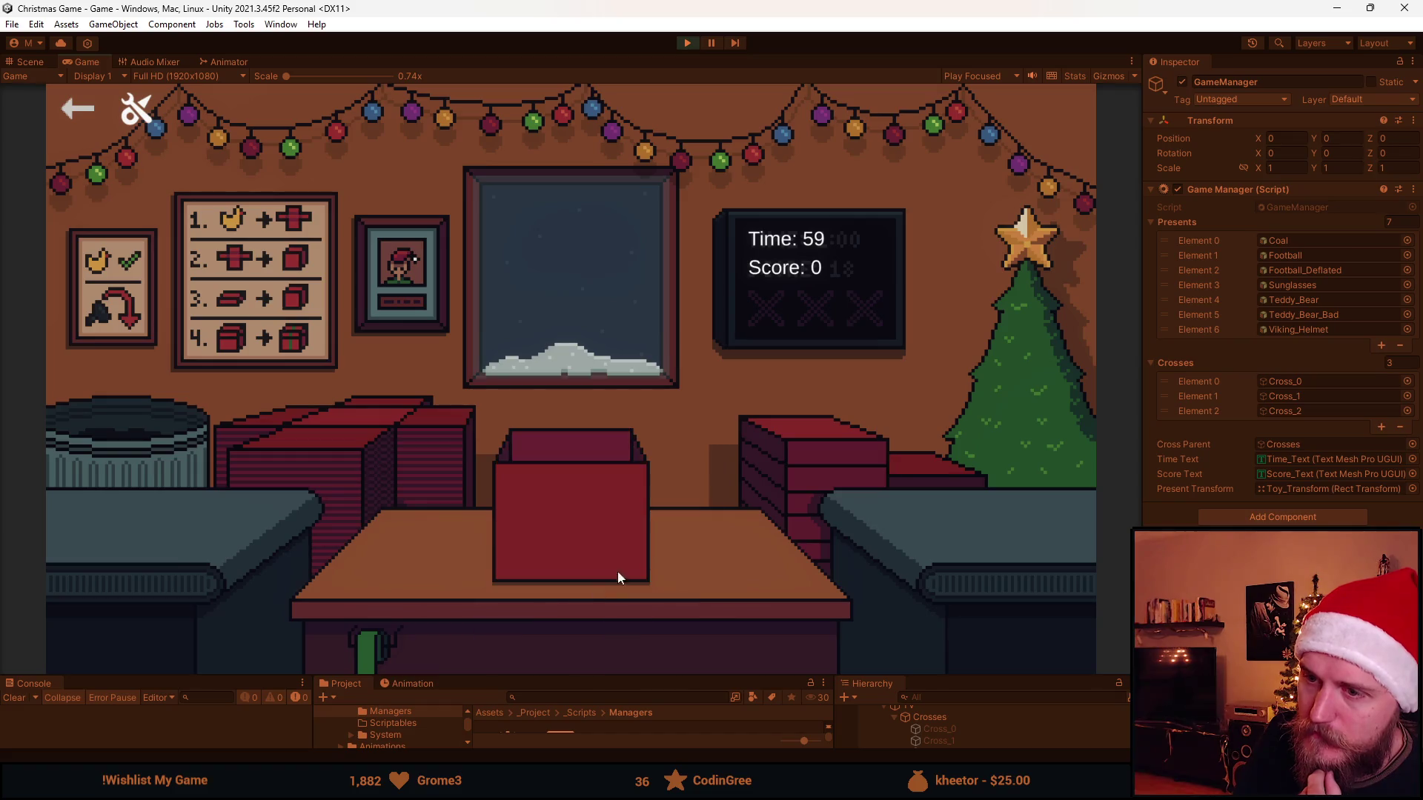
{"action": "left_click", "coordinate": [328, 421]}
{"action": "left_click", "coordinate": [204, 524]}
{"action": "left_click", "coordinate": [317, 455]}
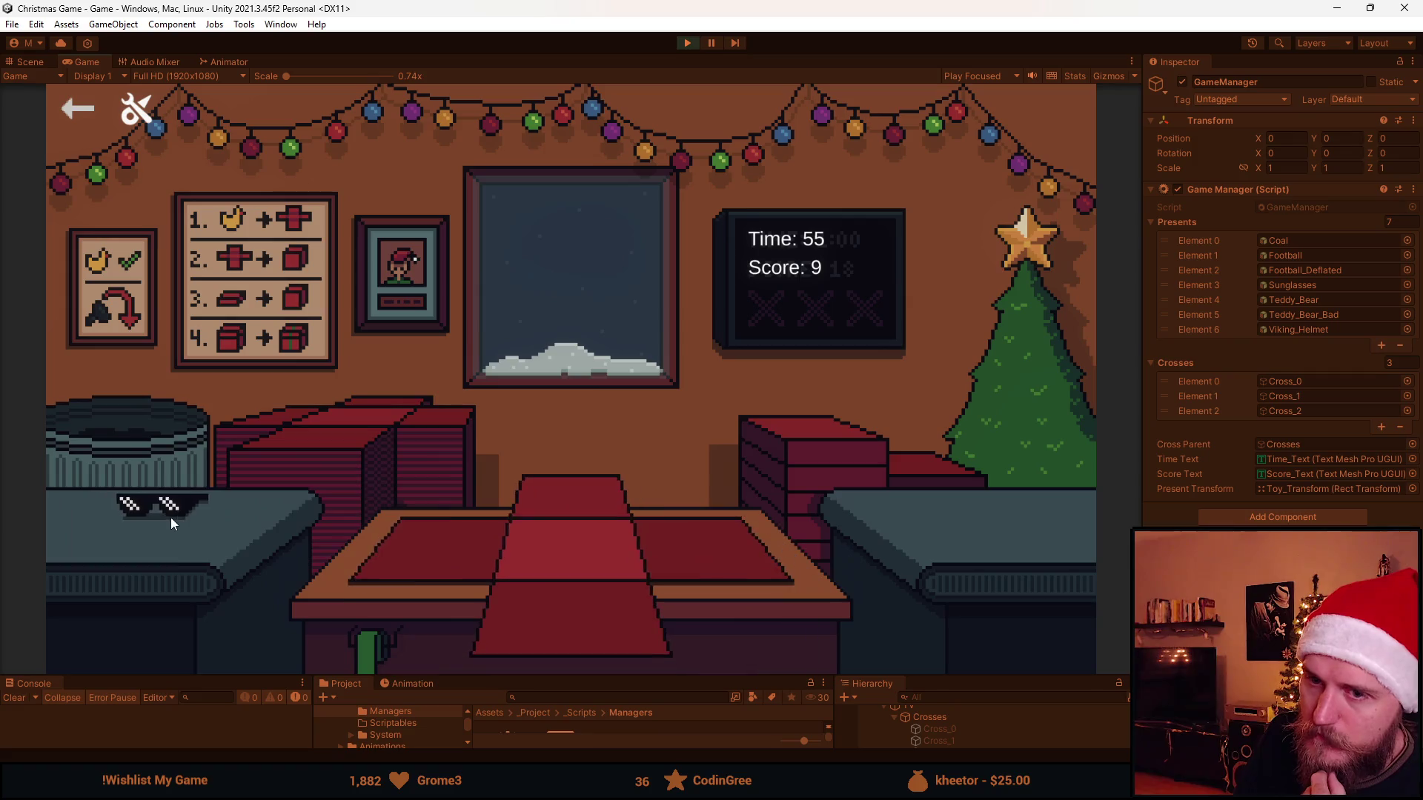
{"action": "left_click", "coordinate": [171, 518]}
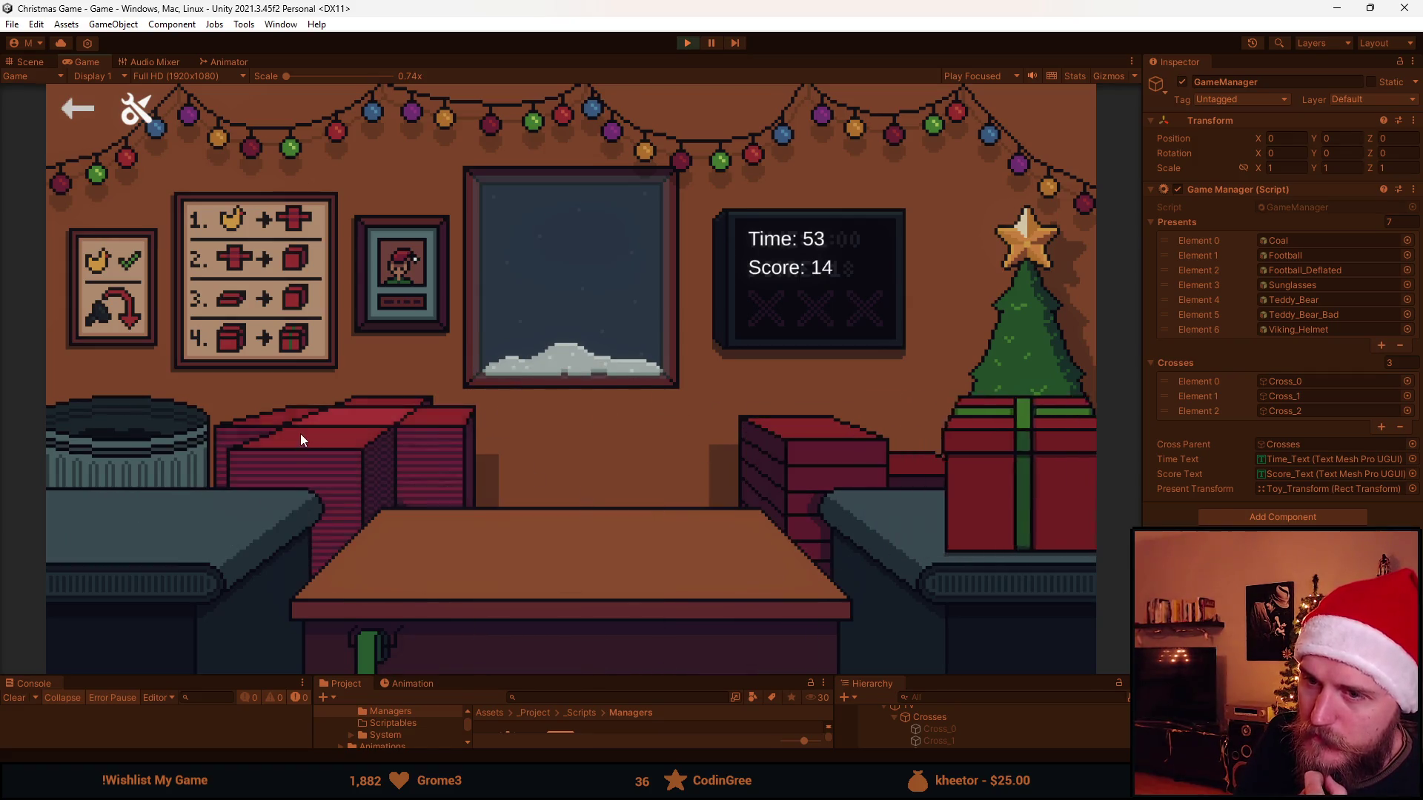
{"action": "left_click", "coordinate": [127, 507]}
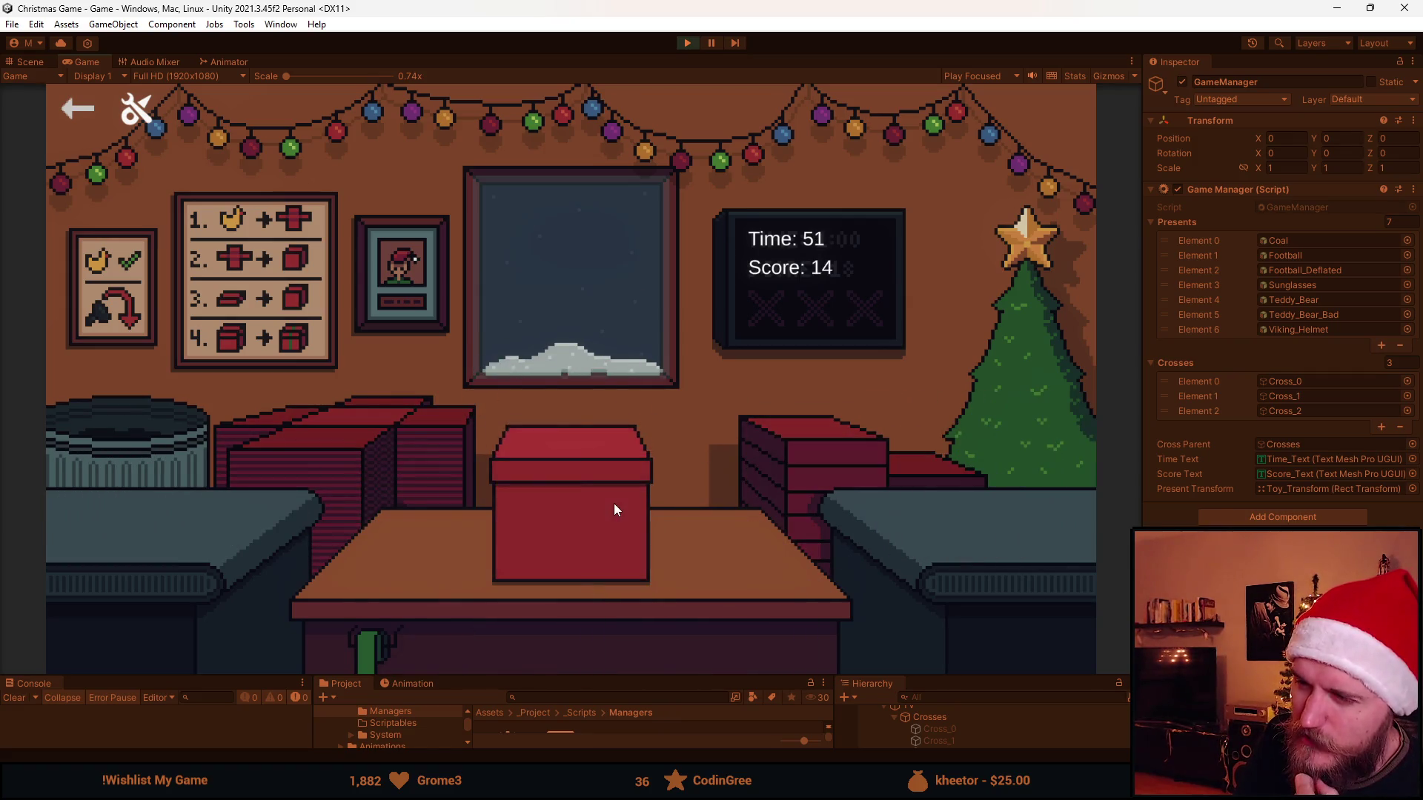
{"action": "left_click", "coordinate": [128, 504]}
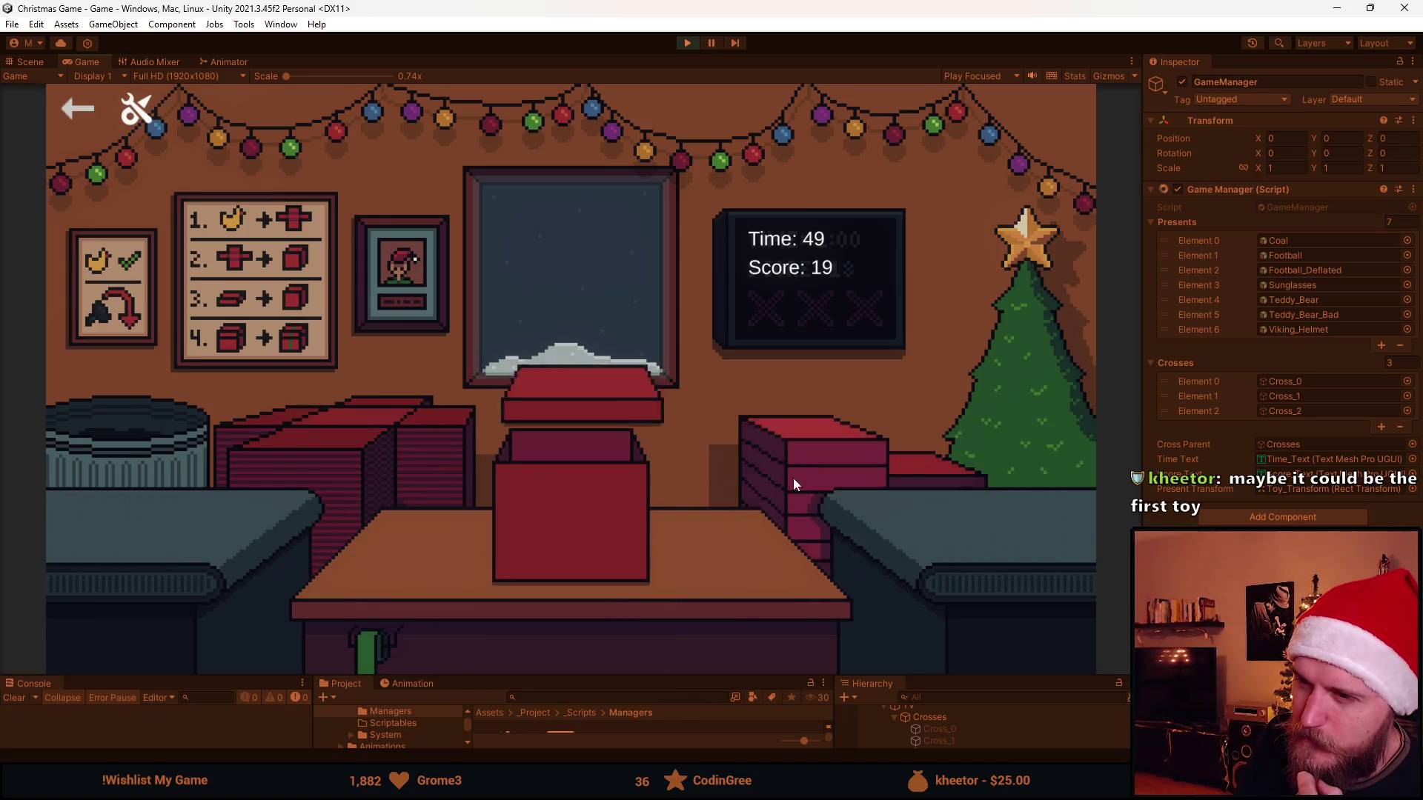
Ship the boxed gift, box and ship a football, bin two toys, and wrap another football.
{"action": "left_click", "coordinate": [624, 501]}
{"action": "left_click", "coordinate": [159, 489]}
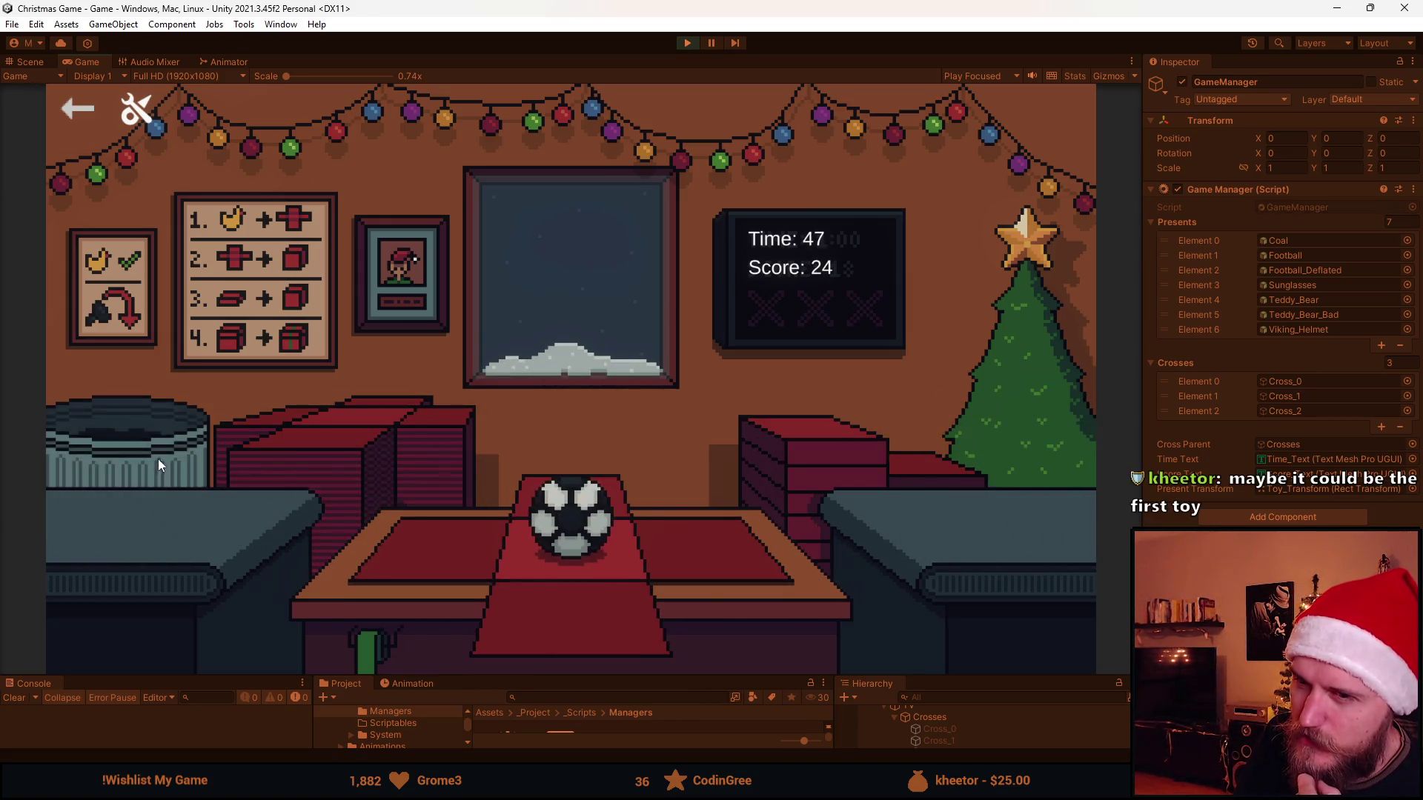
{"action": "left_click", "coordinate": [589, 622]}
{"action": "left_click", "coordinate": [590, 492]}
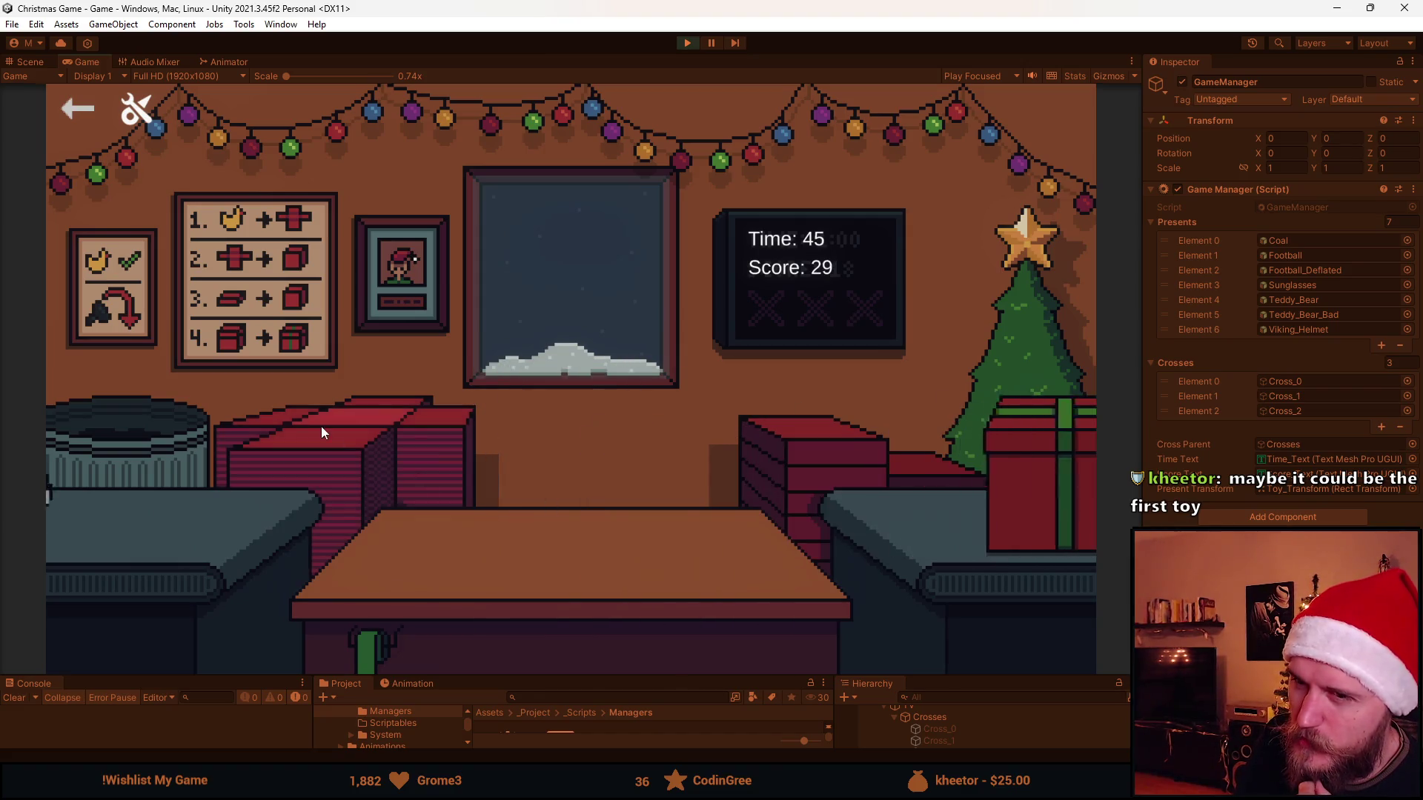
{"action": "left_click", "coordinate": [147, 495]}
{"action": "left_click", "coordinate": [157, 507]}
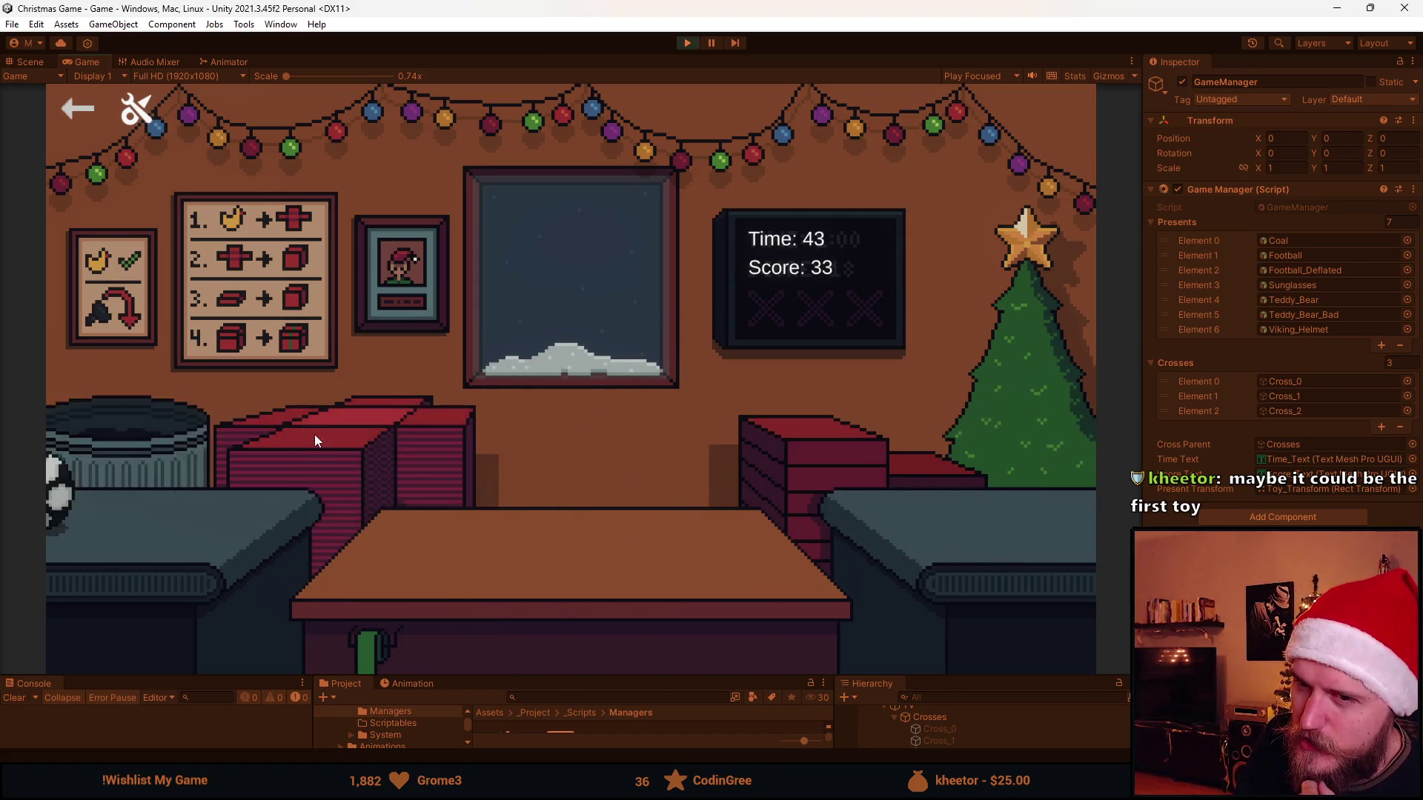
{"action": "left_click", "coordinate": [152, 486]}
{"action": "left_click", "coordinate": [590, 615]}
{"action": "left_click", "coordinate": [604, 498]}
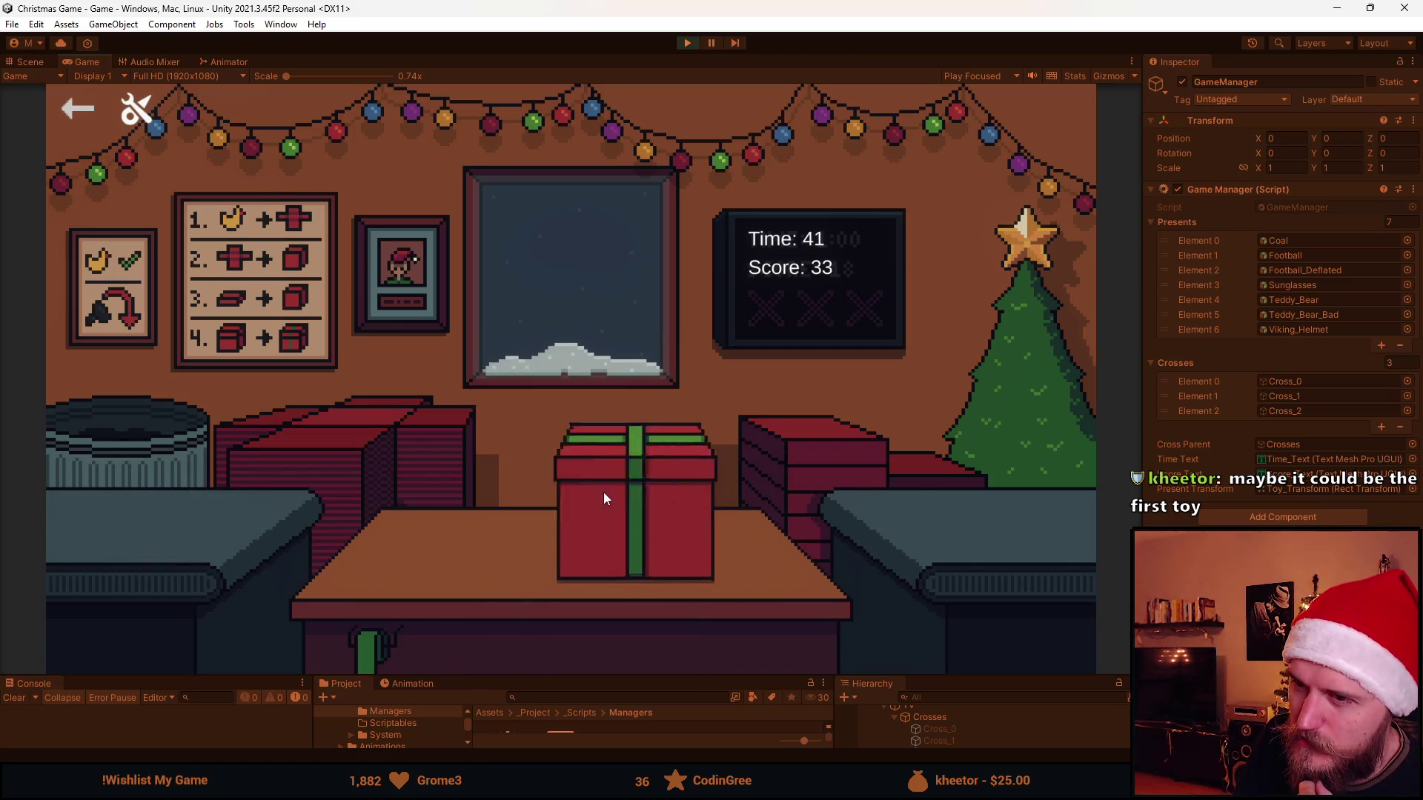
Ship the wrapped box, box and ribbon the Viking helmet, and finish and ship the sunglasses box.
{"action": "left_click", "coordinate": [604, 494]}
{"action": "left_click", "coordinate": [176, 506]}
{"action": "left_click", "coordinate": [558, 599]}
{"action": "left_click", "coordinate": [582, 499]}
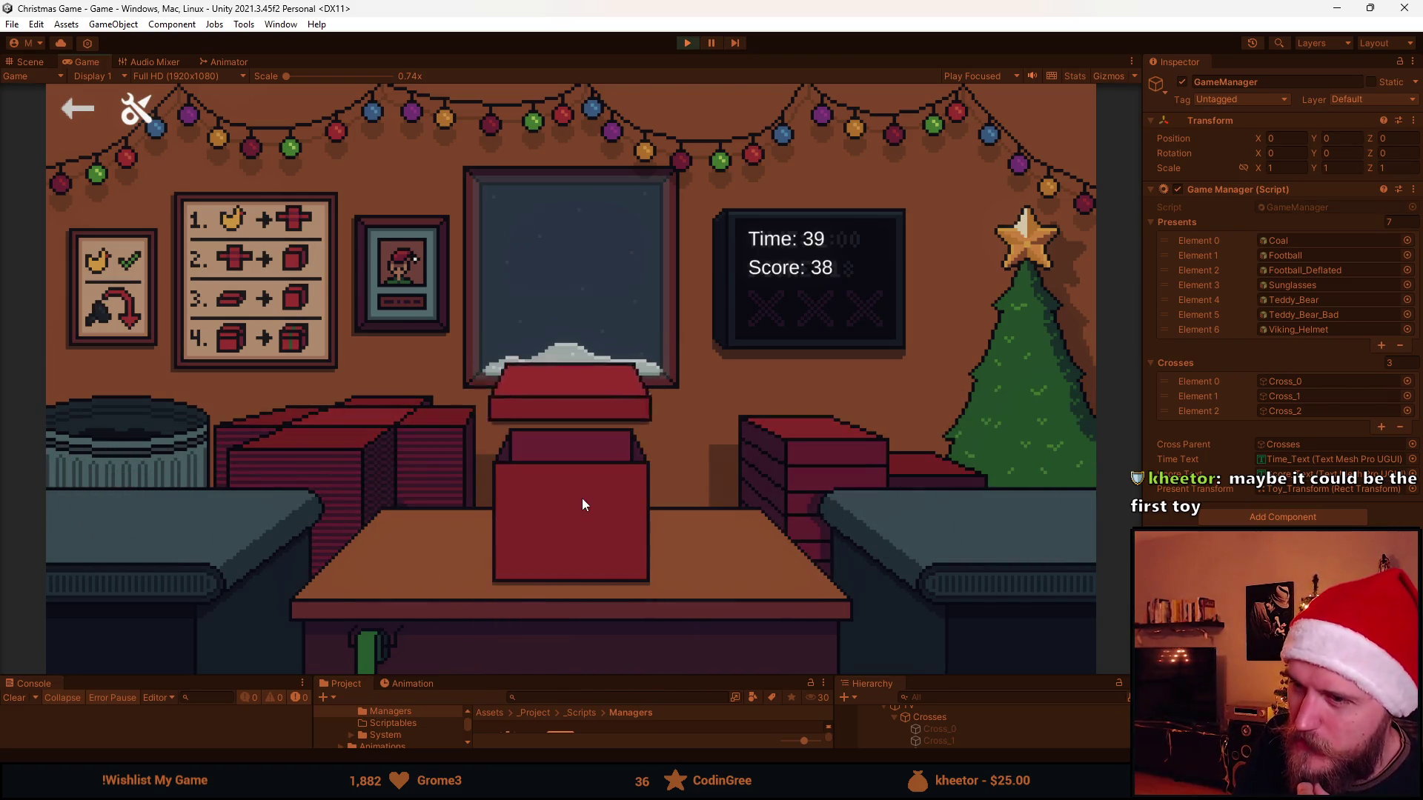
{"action": "left_click", "coordinate": [589, 497]}
{"action": "left_click", "coordinate": [213, 510]}
{"action": "left_click", "coordinate": [637, 609]}
{"action": "left_click", "coordinate": [601, 509]}
{"action": "left_click", "coordinate": [603, 487]}
{"action": "left_click", "coordinate": [604, 488]}
{"action": "left_click", "coordinate": [268, 506]}
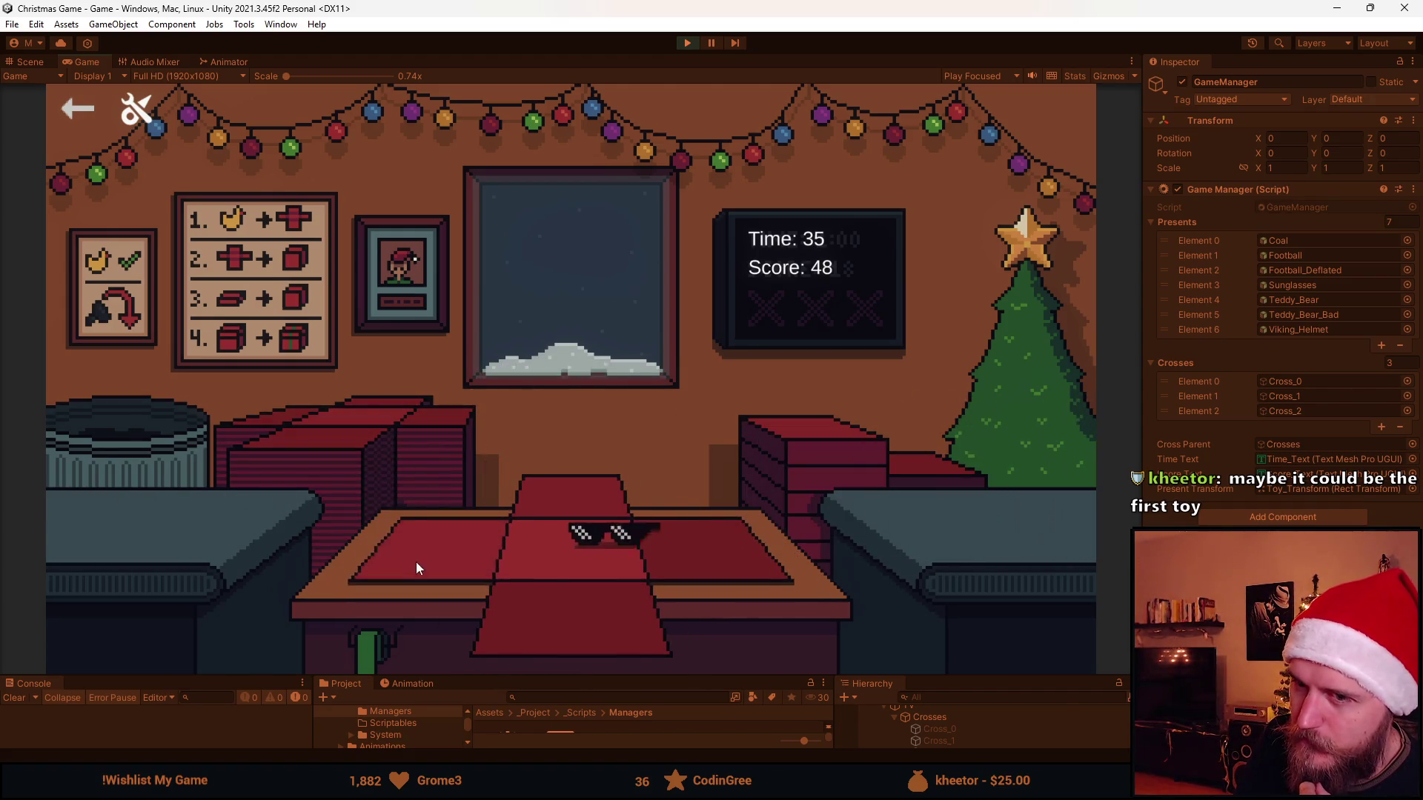
Wrap and ship a second sunglasses present, box and lid the teddy bear, and discard a football.
{"action": "left_click", "coordinate": [416, 568]}
{"action": "left_click", "coordinate": [536, 514]}
{"action": "left_click", "coordinate": [574, 510]}
{"action": "left_click", "coordinate": [134, 520]}
{"action": "left_click", "coordinate": [598, 499]}
{"action": "left_click", "coordinate": [600, 499]}
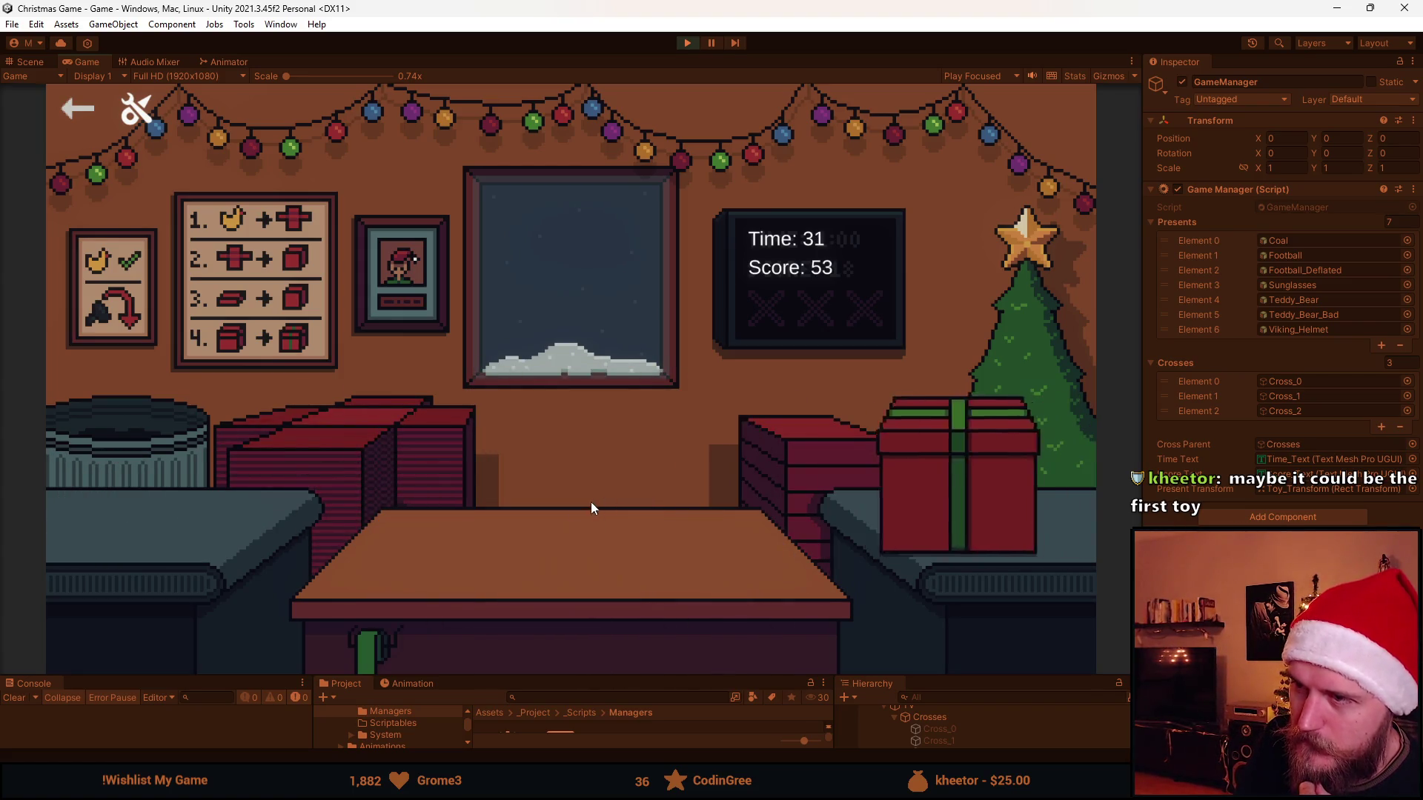
{"action": "left_click", "coordinate": [190, 512]}
{"action": "left_click", "coordinate": [596, 541]}
{"action": "left_click", "coordinate": [614, 492]}
{"action": "left_click", "coordinate": [601, 495]}
{"action": "left_click", "coordinate": [141, 507]}
{"action": "left_click", "coordinate": [137, 475]}
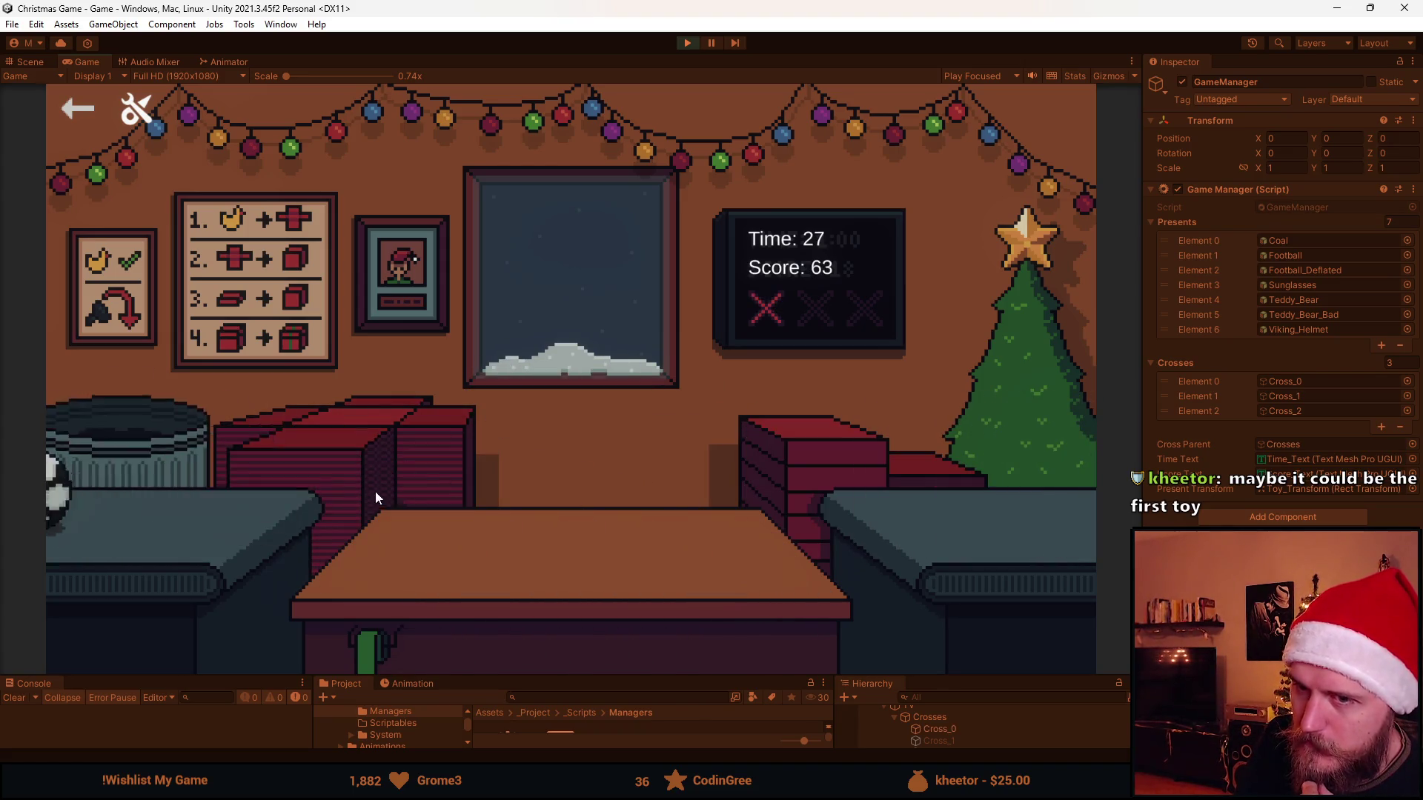
Box and ship the football and Viking helmet, bin the coal, and ribbon and ship the sunglasses.
{"action": "left_click", "coordinate": [158, 485]}
{"action": "left_click", "coordinate": [474, 553]}
{"action": "left_click", "coordinate": [616, 505]}
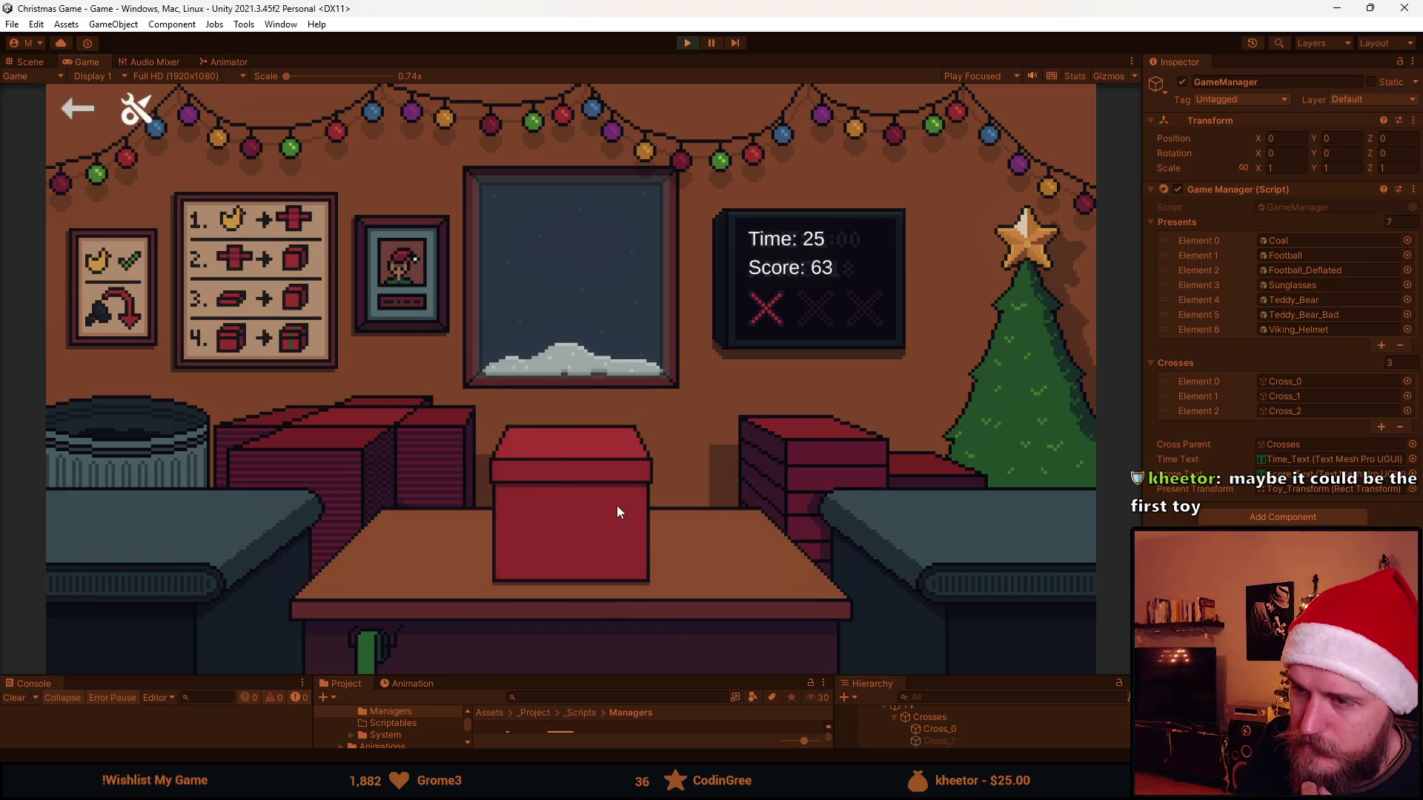
{"action": "left_click", "coordinate": [617, 506]}
{"action": "left_click", "coordinate": [168, 499]}
{"action": "left_click", "coordinate": [489, 585]}
{"action": "left_click", "coordinate": [667, 482]}
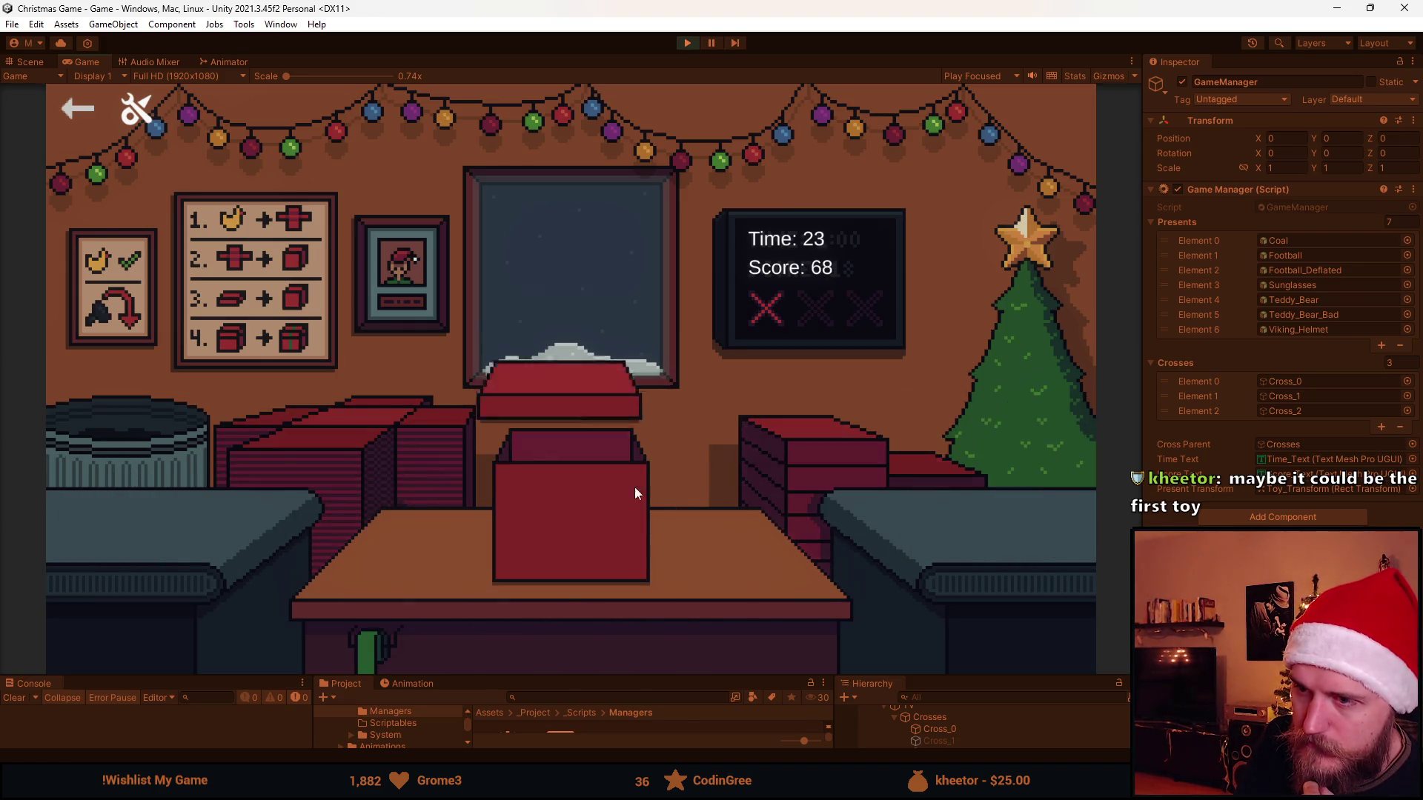
{"action": "left_click", "coordinate": [588, 492]}
{"action": "left_click", "coordinate": [431, 508]}
{"action": "left_click", "coordinate": [131, 516]}
{"action": "left_click", "coordinate": [538, 647]}
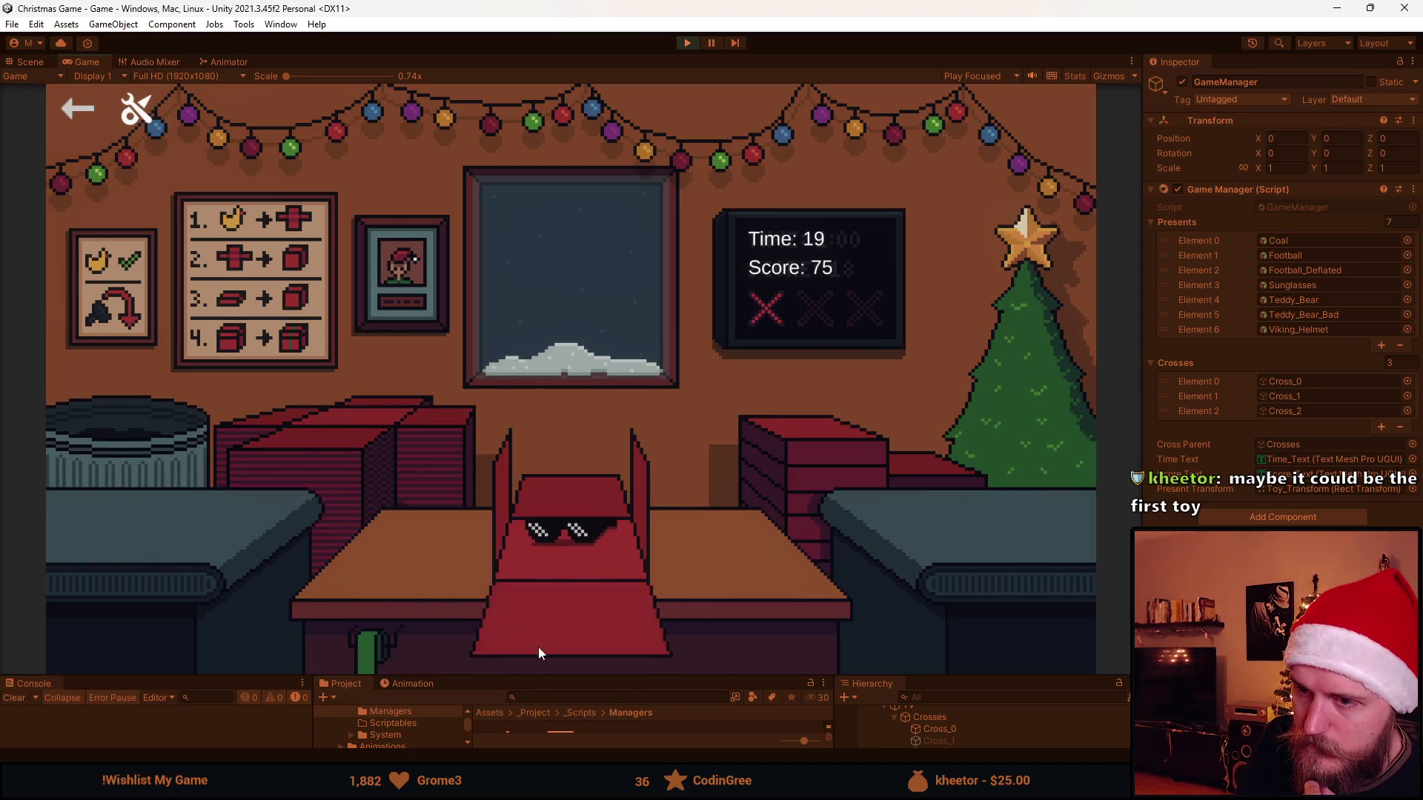
{"action": "left_click", "coordinate": [602, 474]}
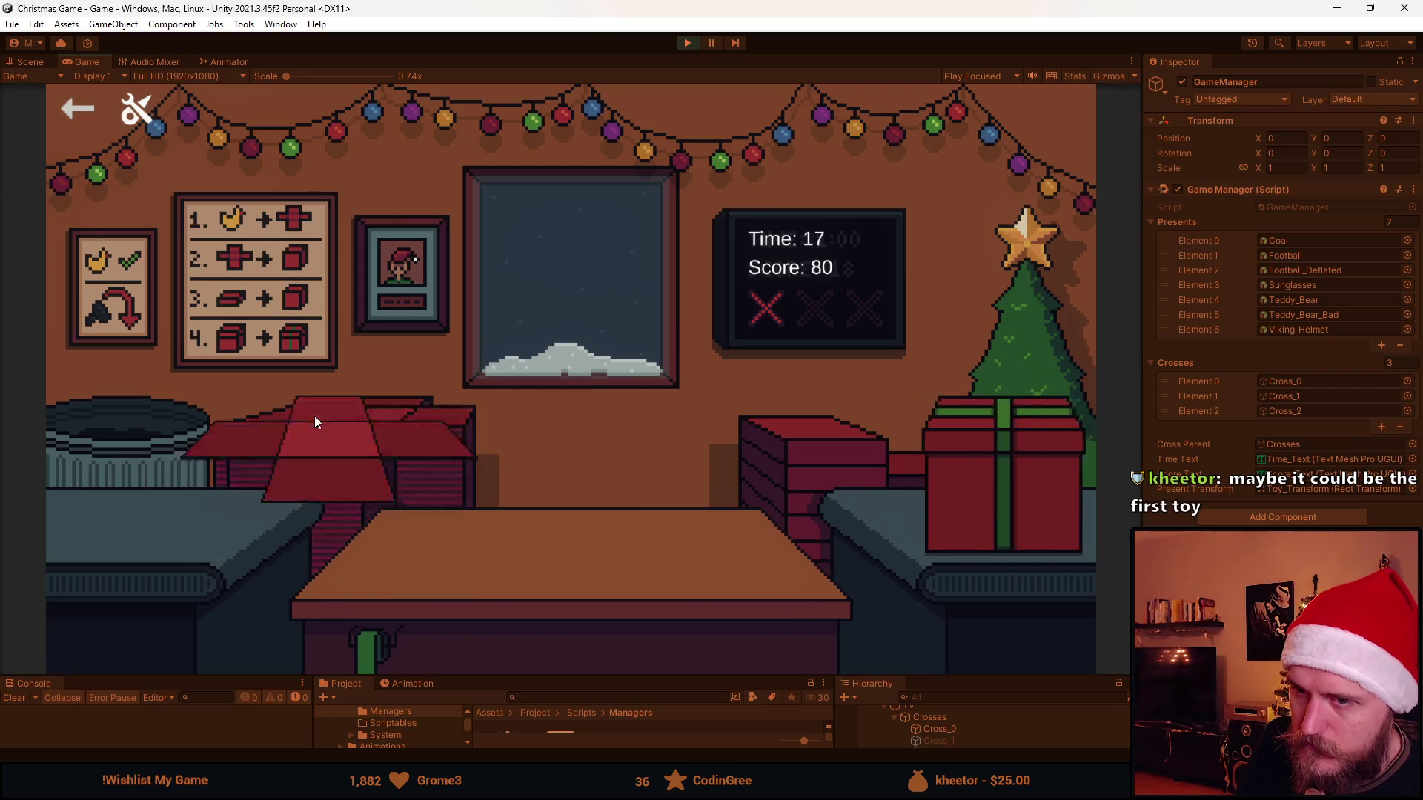
Wrap and ship the football and Viking helmet, discard the teddy bear, and box the next helmet and football.
{"action": "left_click", "coordinate": [131, 511]}
{"action": "left_click", "coordinate": [569, 611]}
{"action": "left_click", "coordinate": [602, 487]}
{"action": "left_click", "coordinate": [225, 531]}
{"action": "left_click", "coordinate": [635, 594]}
{"action": "left_click", "coordinate": [594, 501]}
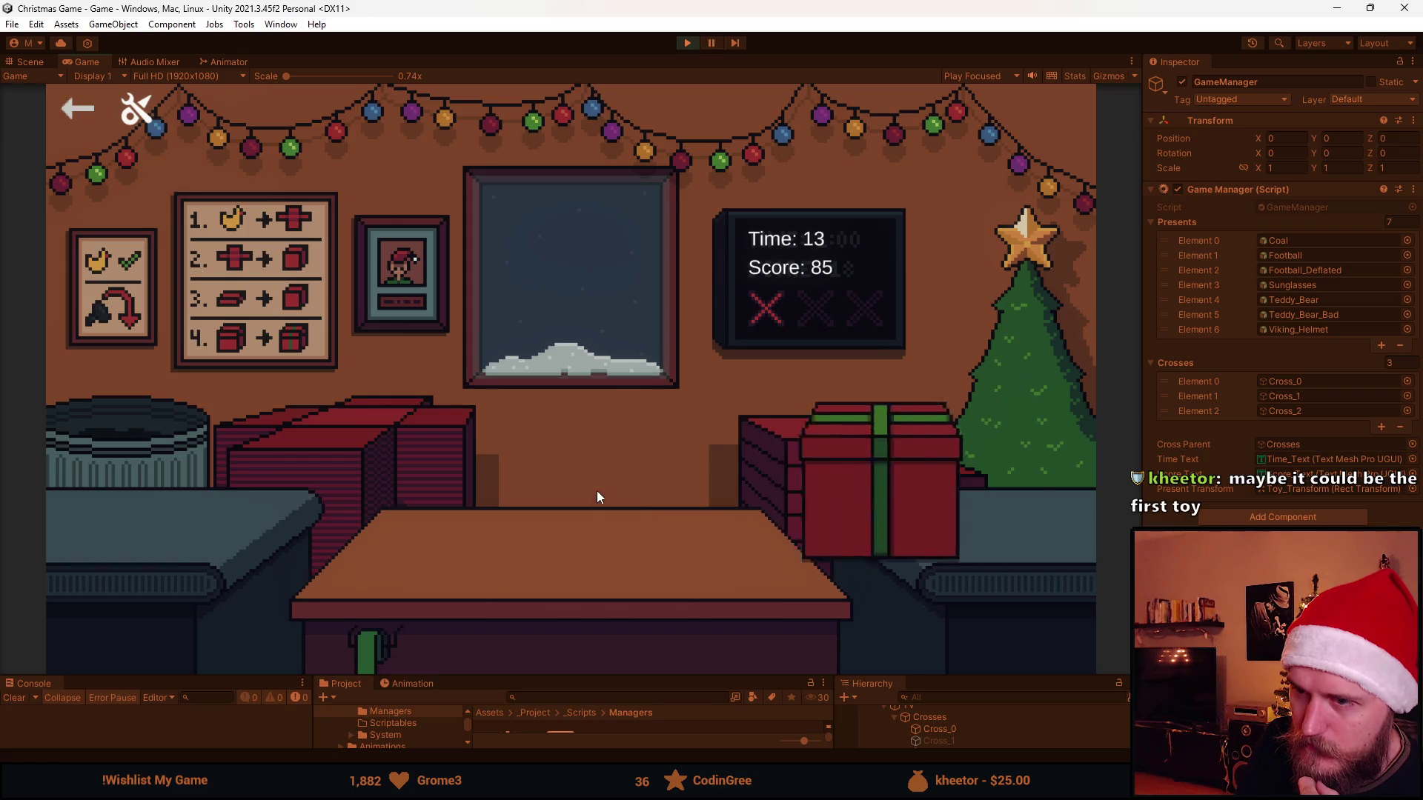
{"action": "left_click", "coordinate": [133, 507]}
{"action": "left_click", "coordinate": [138, 450]}
{"action": "left_click", "coordinate": [337, 520]}
{"action": "left_click", "coordinate": [686, 575]}
{"action": "left_click", "coordinate": [613, 492]}
{"action": "left_click", "coordinate": [163, 508]}
{"action": "left_click", "coordinate": [375, 564]}
Ship the football and teddy bear boxes, bin the coal, and ship the final box as time hits 0, scoring 116.
{"action": "left_click", "coordinate": [759, 465]}
{"action": "left_click", "coordinate": [550, 508]}
{"action": "left_click", "coordinate": [131, 507]}
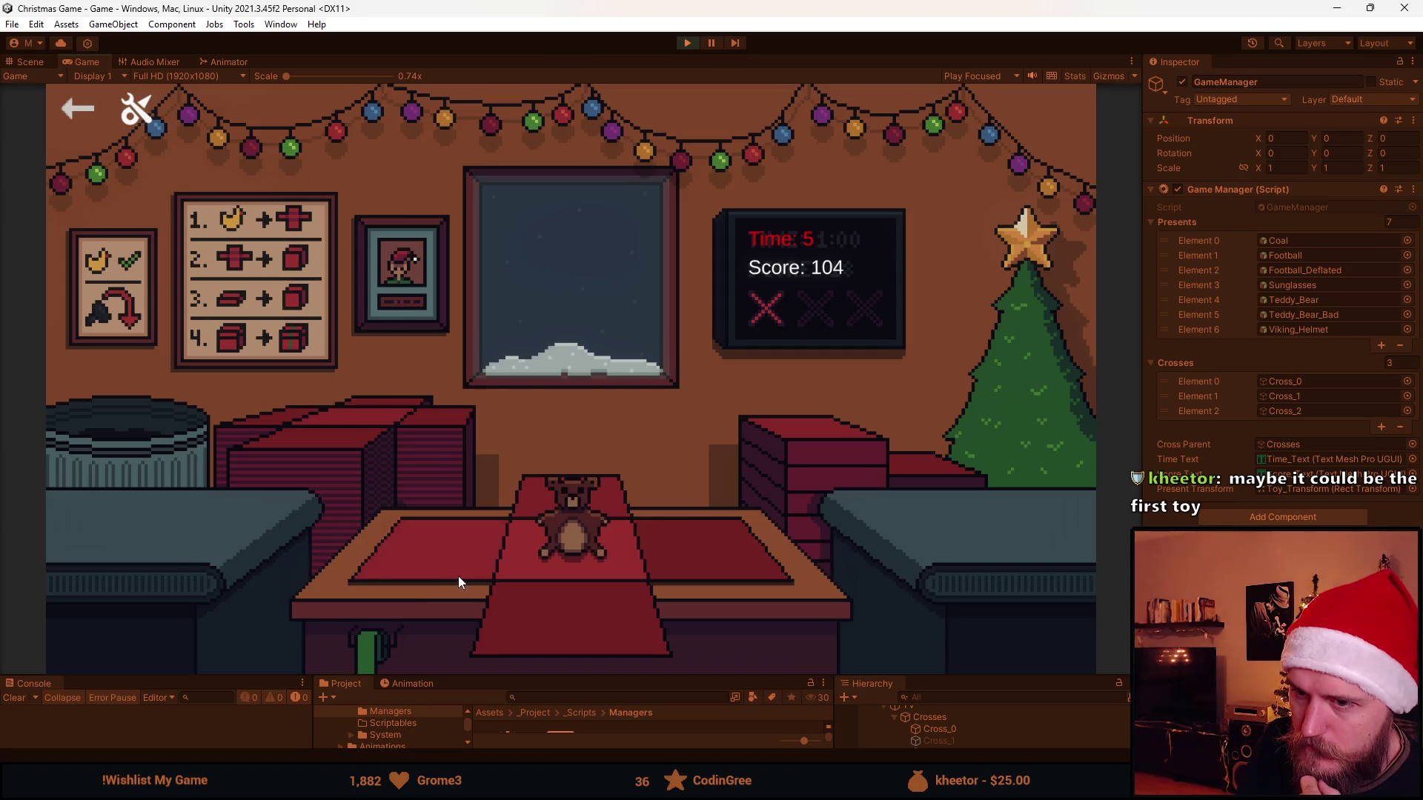
{"action": "left_click", "coordinate": [458, 576]}
{"action": "left_click", "coordinate": [599, 508]}
{"action": "left_click", "coordinate": [135, 509]}
{"action": "left_click", "coordinate": [188, 443]}
{"action": "left_click", "coordinate": [235, 497]}
{"action": "left_click", "coordinate": [400, 544]}
{"action": "left_click", "coordinate": [790, 464]}
{"action": "left_click", "coordinate": [601, 495]}
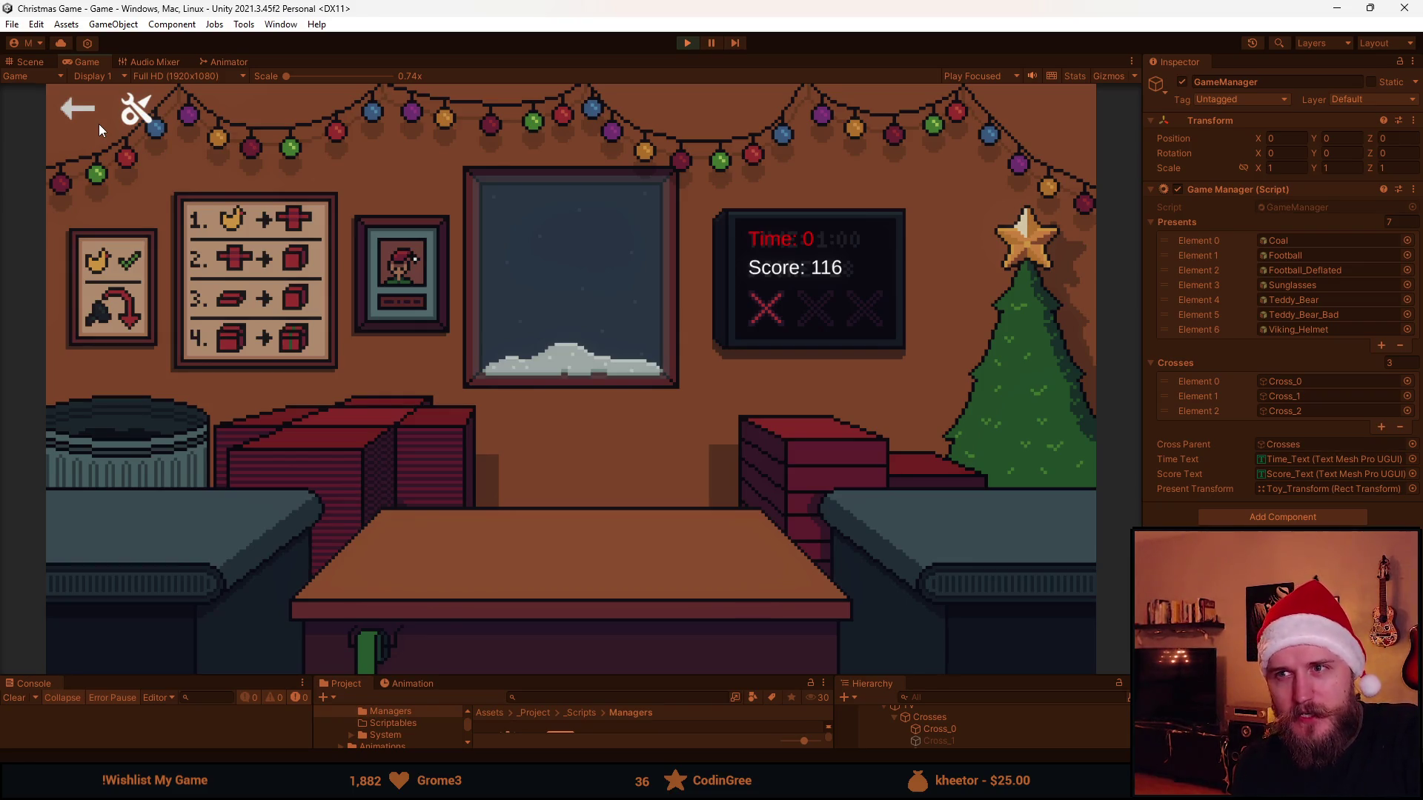
Set Music Volume to Off in the game's settings panel, then go back to the main menu.
{"action": "left_click", "coordinate": [136, 109]}
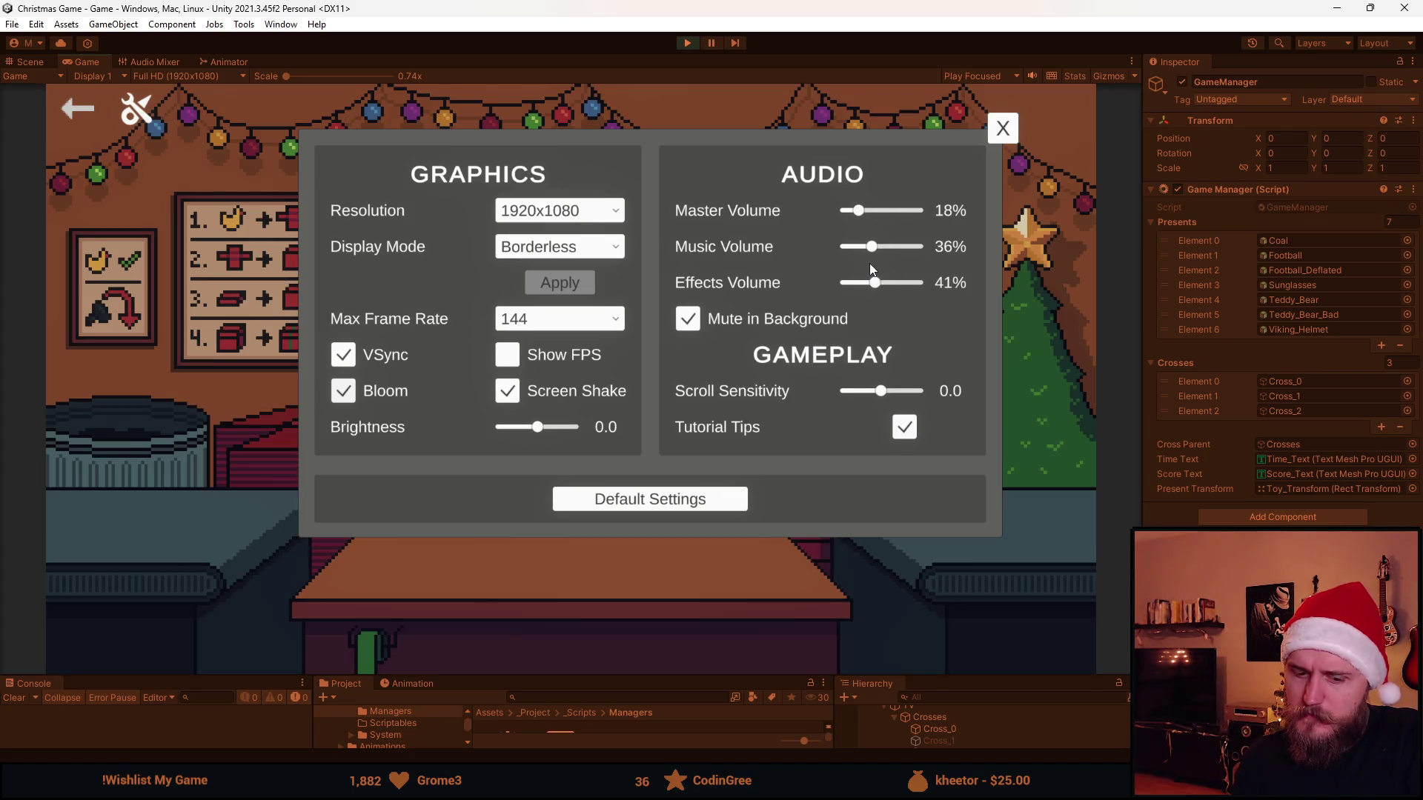
{"action": "key", "text": "Up"}
{"action": "key", "text": "Left"}
{"action": "key", "text": "Left"}
{"action": "key", "text": "Left"}
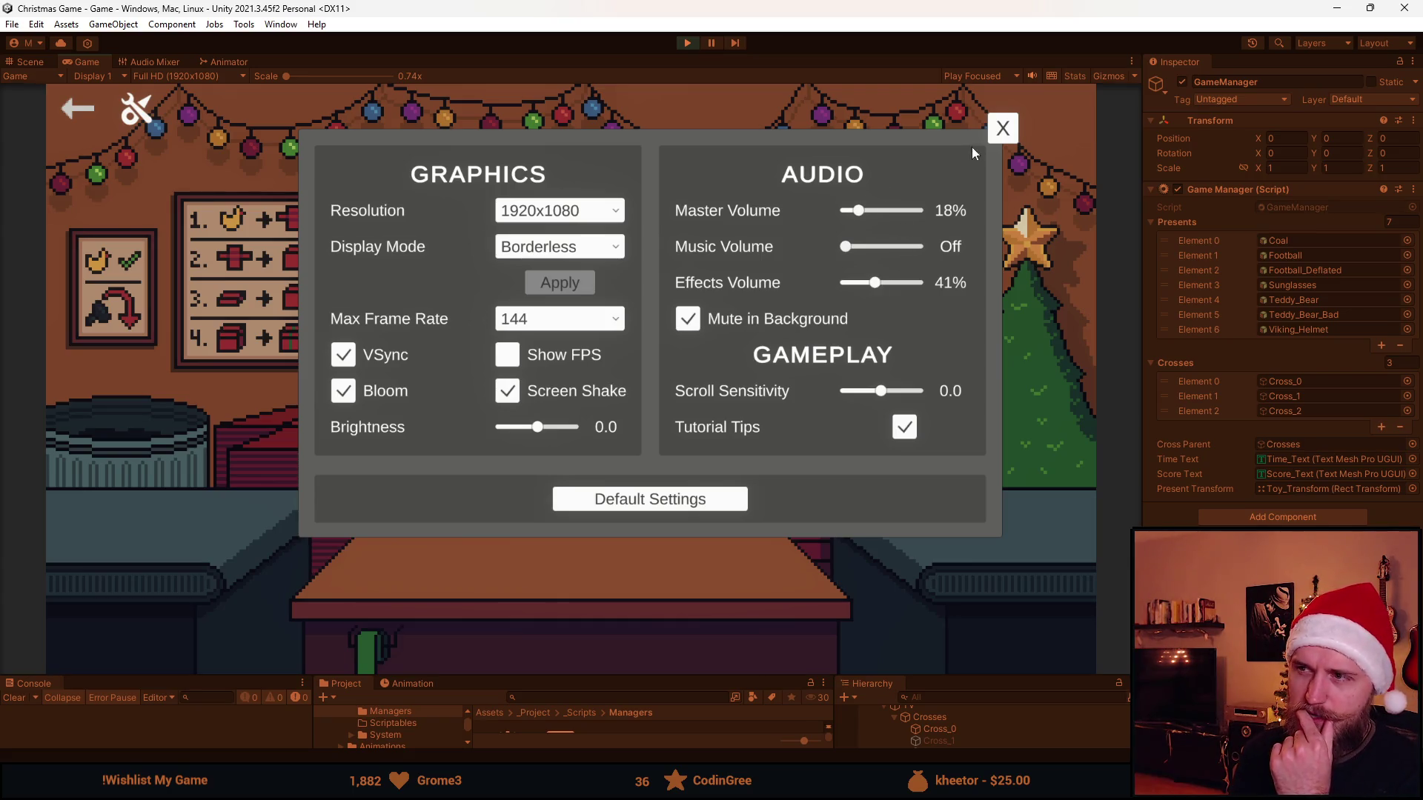
{"action": "left_click", "coordinate": [1004, 129]}
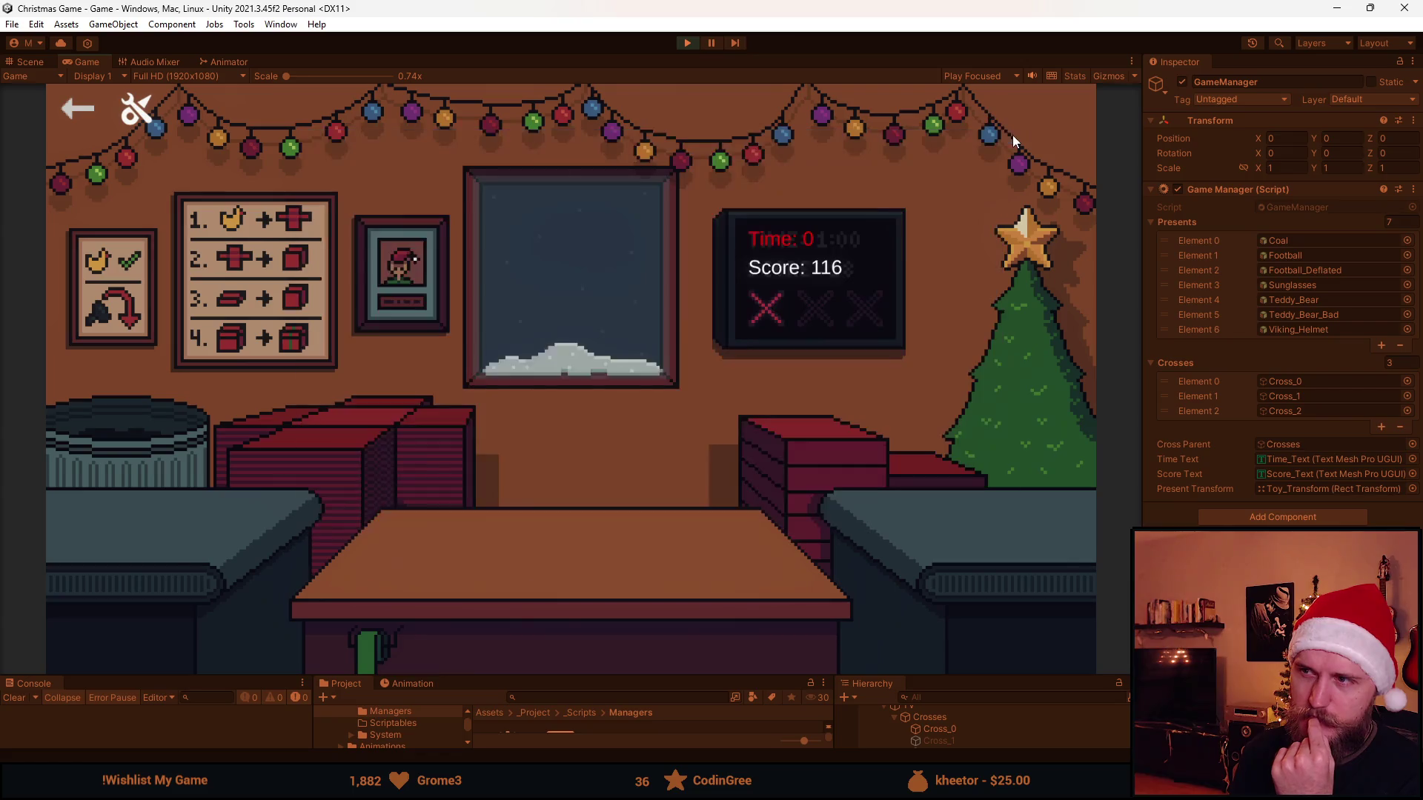
{"action": "left_click", "coordinate": [74, 108]}
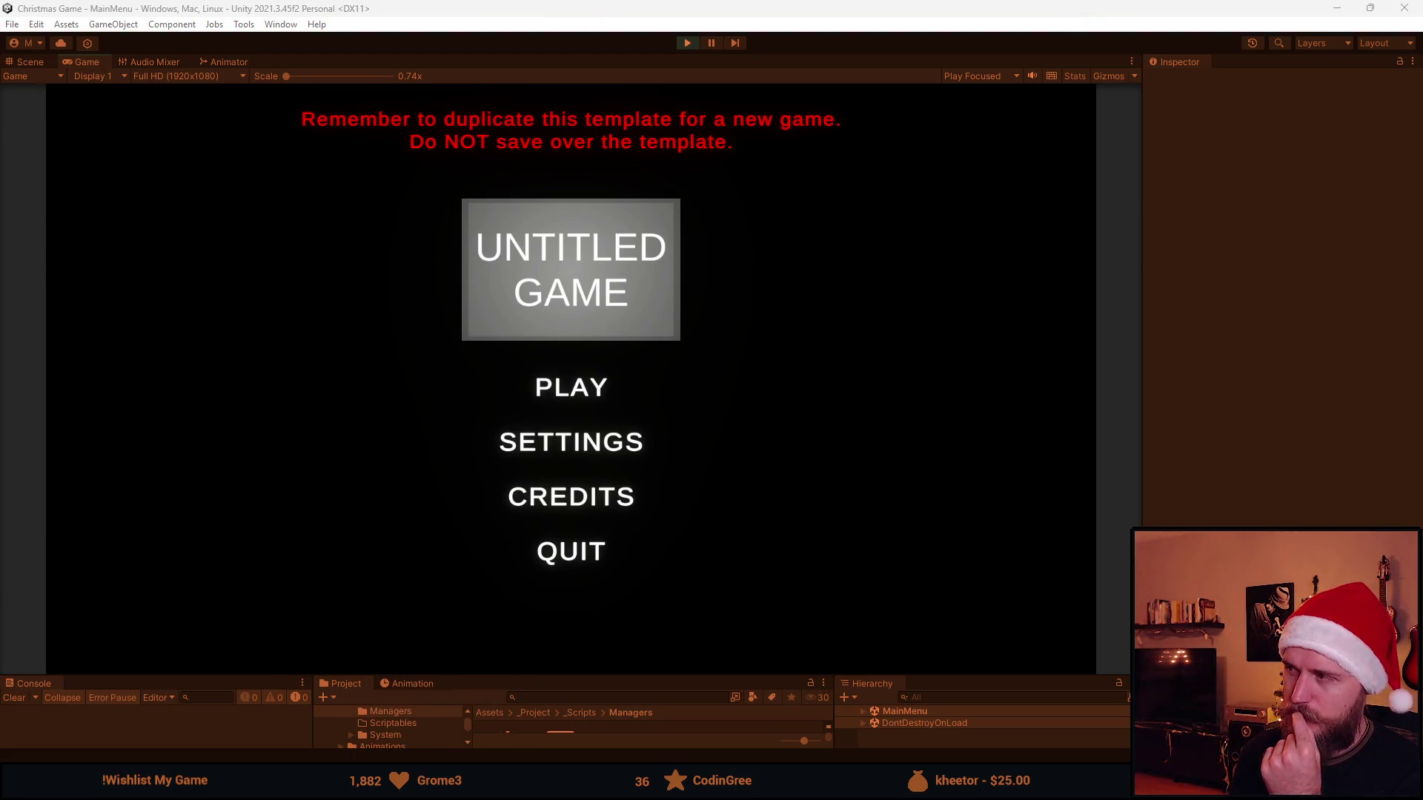
{"action": "key", "text": "alt+Tab"}
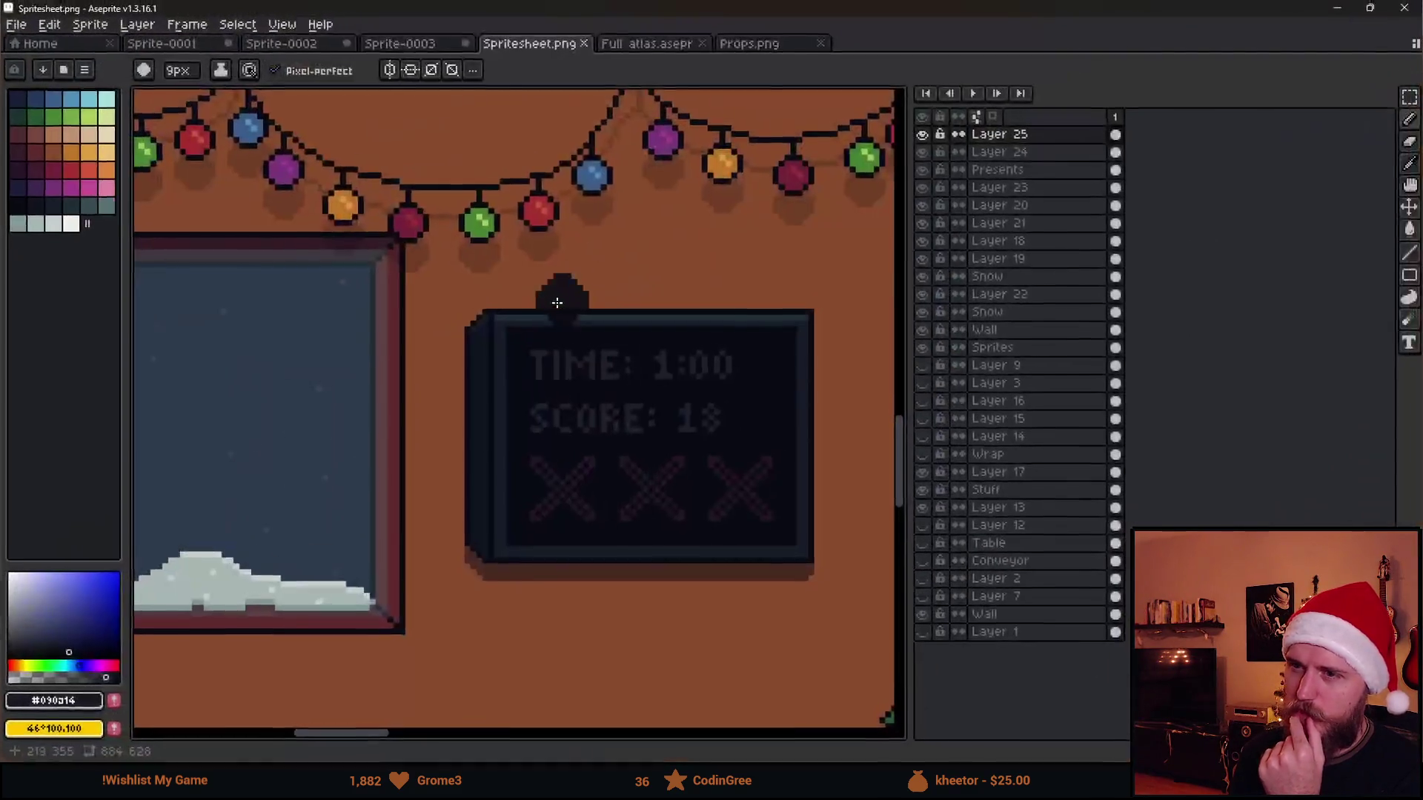
{"action": "scroll", "coordinate": [561, 300], "scroll_direction": "down", "scroll_amount": 3}
{"action": "mouse_move", "coordinate": [450, 198]}
{"action": "left_mouse_down"}
{"action": "mouse_move", "coordinate": [532, 457]}
{"action": "mouse_move", "coordinate": [514, 583]}
{"action": "left_mouse_up"}
{"action": "mouse_move", "coordinate": [550, 445]}
{"action": "left_mouse_down"}
{"action": "mouse_move", "coordinate": [539, 358]}
{"action": "mouse_move", "coordinate": [525, 489]}
{"action": "left_mouse_up"}
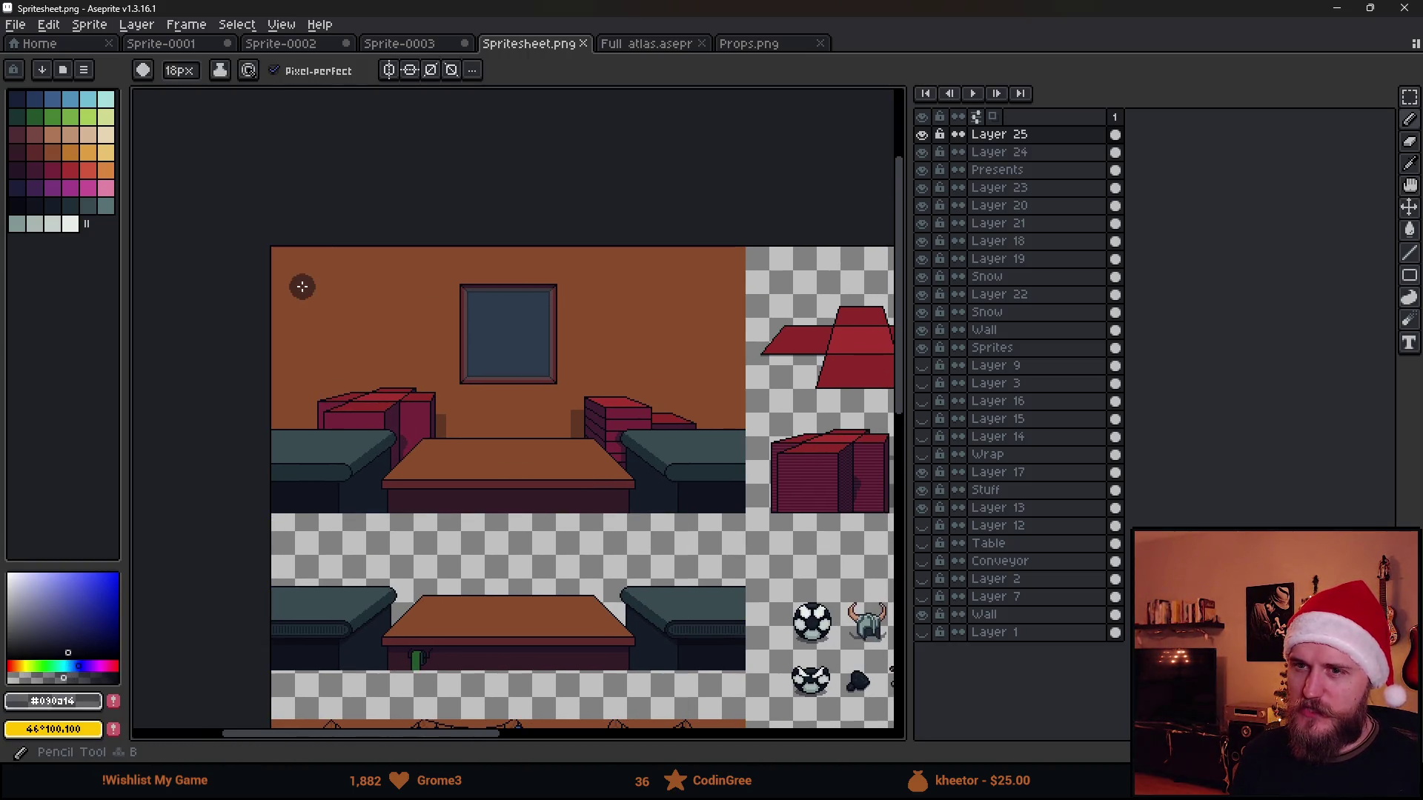
{"action": "mouse_move", "coordinate": [349, 181]}
{"action": "left_mouse_down"}
{"action": "mouse_move", "coordinate": [384, 280]}
{"action": "mouse_move", "coordinate": [247, 426]}
{"action": "mouse_move", "coordinate": [254, 473]}
{"action": "mouse_move", "coordinate": [454, 495]}
{"action": "mouse_move", "coordinate": [705, 486]}
{"action": "mouse_move", "coordinate": [613, 437]}
{"action": "mouse_move", "coordinate": [660, 273]}
{"action": "mouse_move", "coordinate": [566, 292]}
{"action": "mouse_move", "coordinate": [673, 388]}
{"action": "mouse_move", "coordinate": [651, 449]}
{"action": "left_mouse_up"}
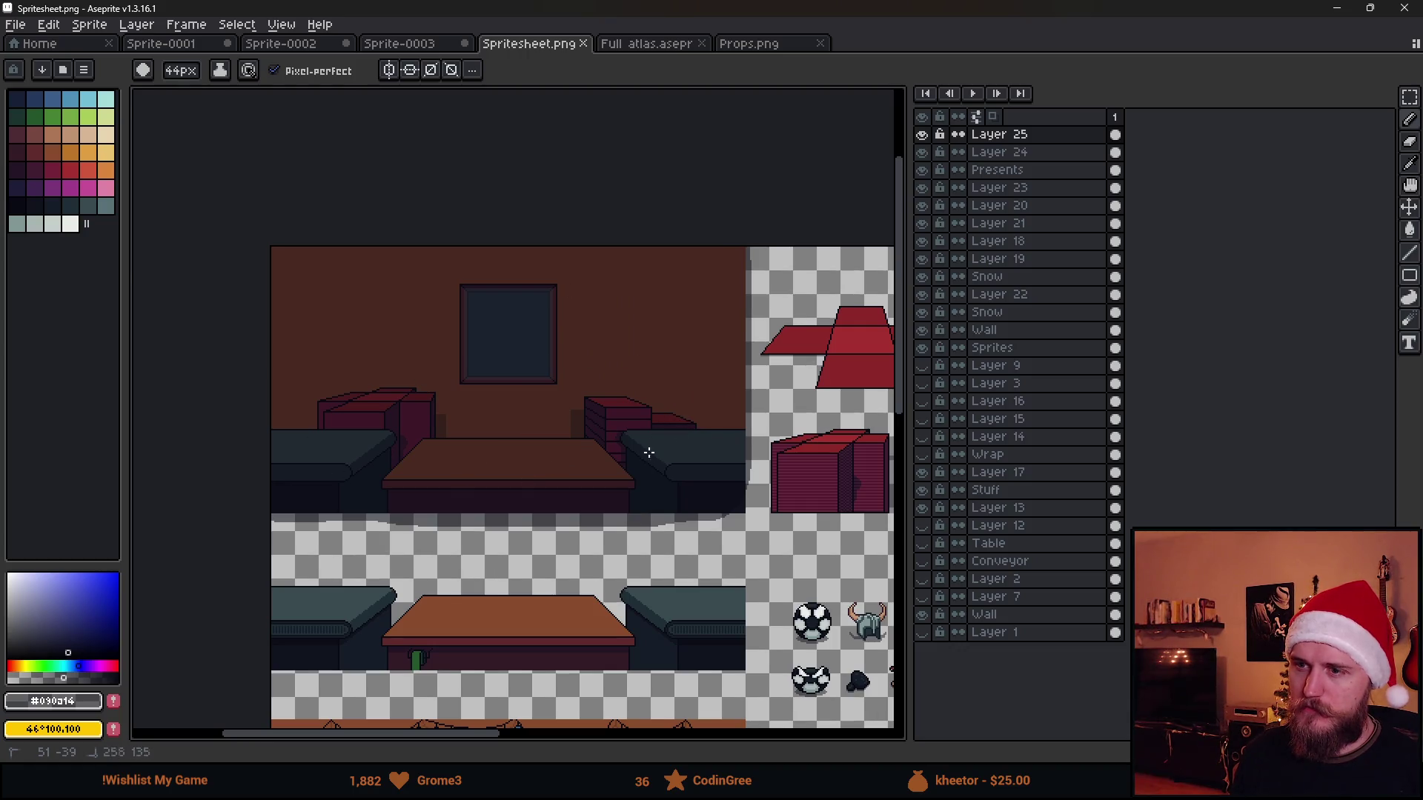
{"action": "scroll", "coordinate": [667, 406], "scroll_direction": "down", "scroll_amount": 2}
{"action": "scroll", "coordinate": [594, 375], "scroll_direction": "up", "scroll_amount": 3}
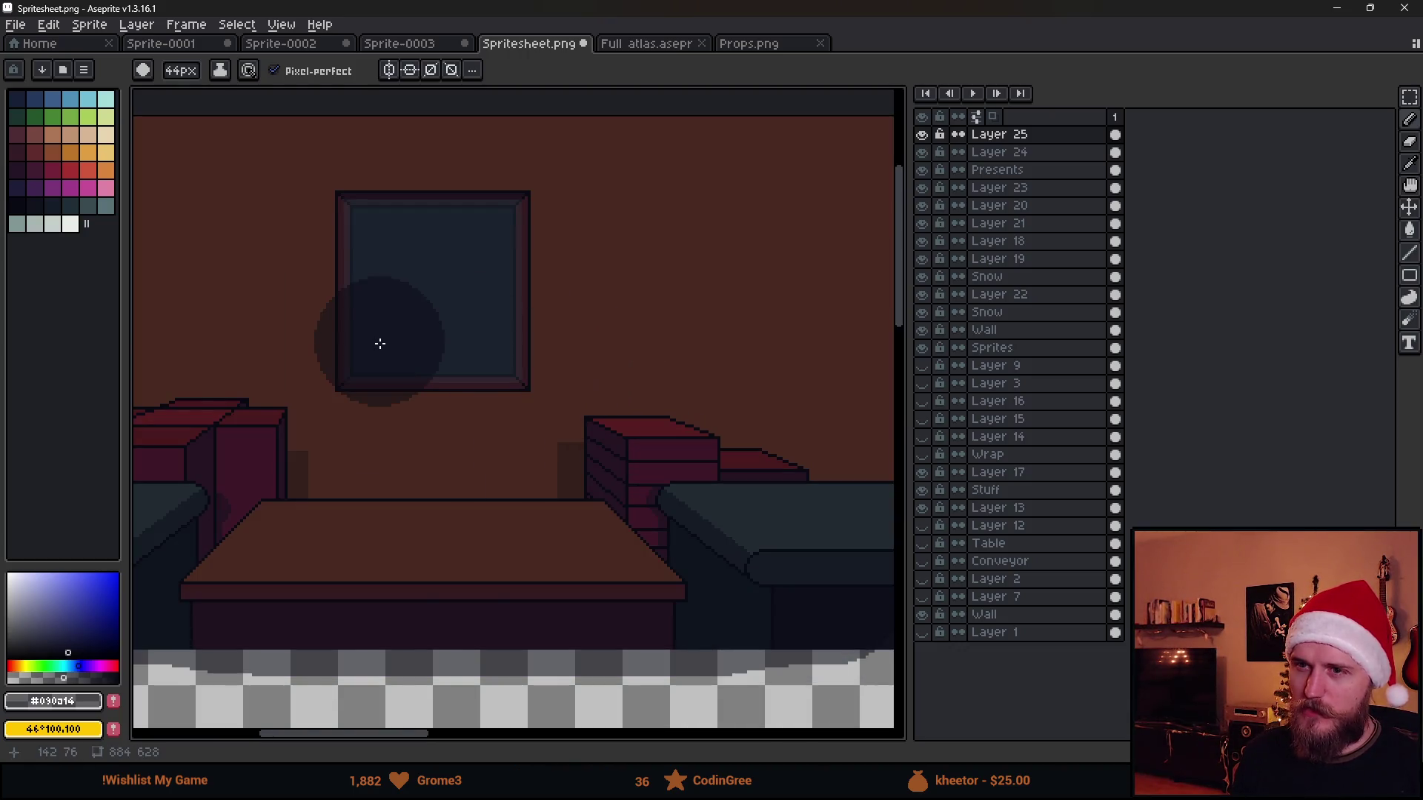
{"action": "scroll", "coordinate": [380, 343], "scroll_direction": "down", "scroll_amount": 2}
{"action": "mouse_move", "coordinate": [296, 308]}
{"action": "left_mouse_down"}
{"action": "mouse_move", "coordinate": [276, 216]}
{"action": "mouse_move", "coordinate": [388, 241]}
{"action": "mouse_move", "coordinate": [664, 221]}
{"action": "mouse_move", "coordinate": [429, 416]}
{"action": "mouse_move", "coordinate": [543, 496]}
{"action": "mouse_move", "coordinate": [704, 319]}
{"action": "mouse_move", "coordinate": [708, 245]}
{"action": "left_mouse_up"}
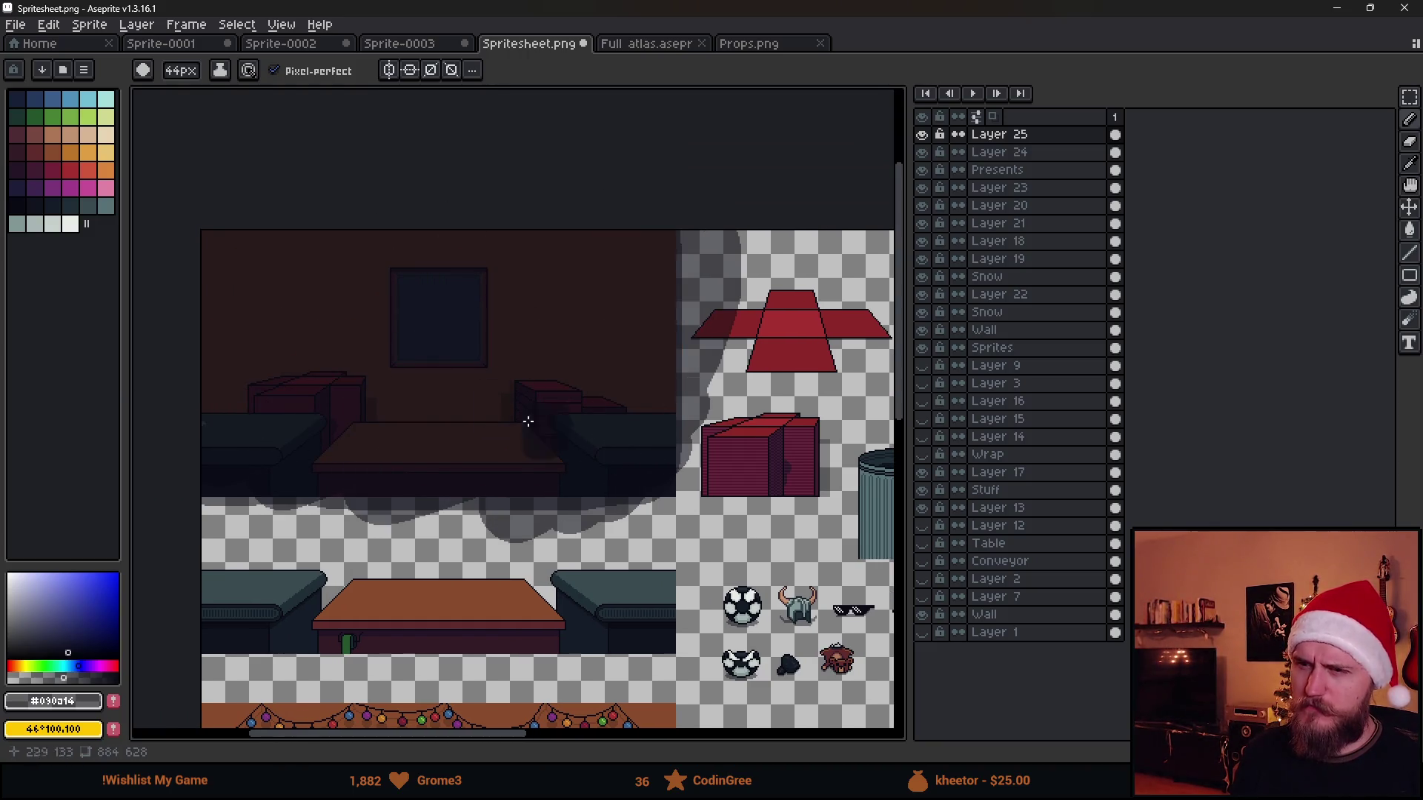
{"action": "scroll", "coordinate": [375, 334], "scroll_direction": "up", "scroll_amount": 2}
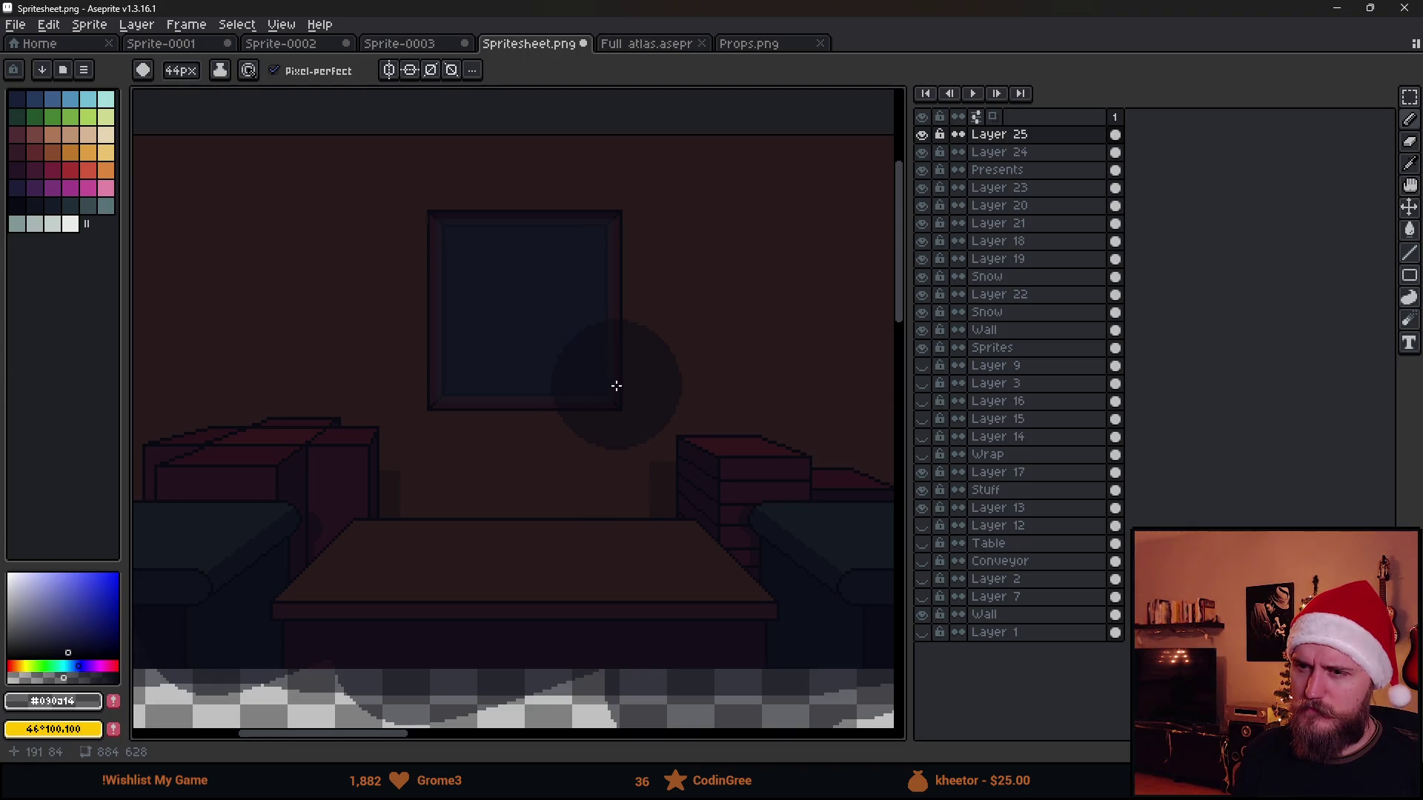
{"action": "scroll", "coordinate": [616, 385], "scroll_direction": "down", "scroll_amount": 2}
{"action": "scroll", "coordinate": [616, 386], "scroll_direction": "up", "scroll_amount": 2}
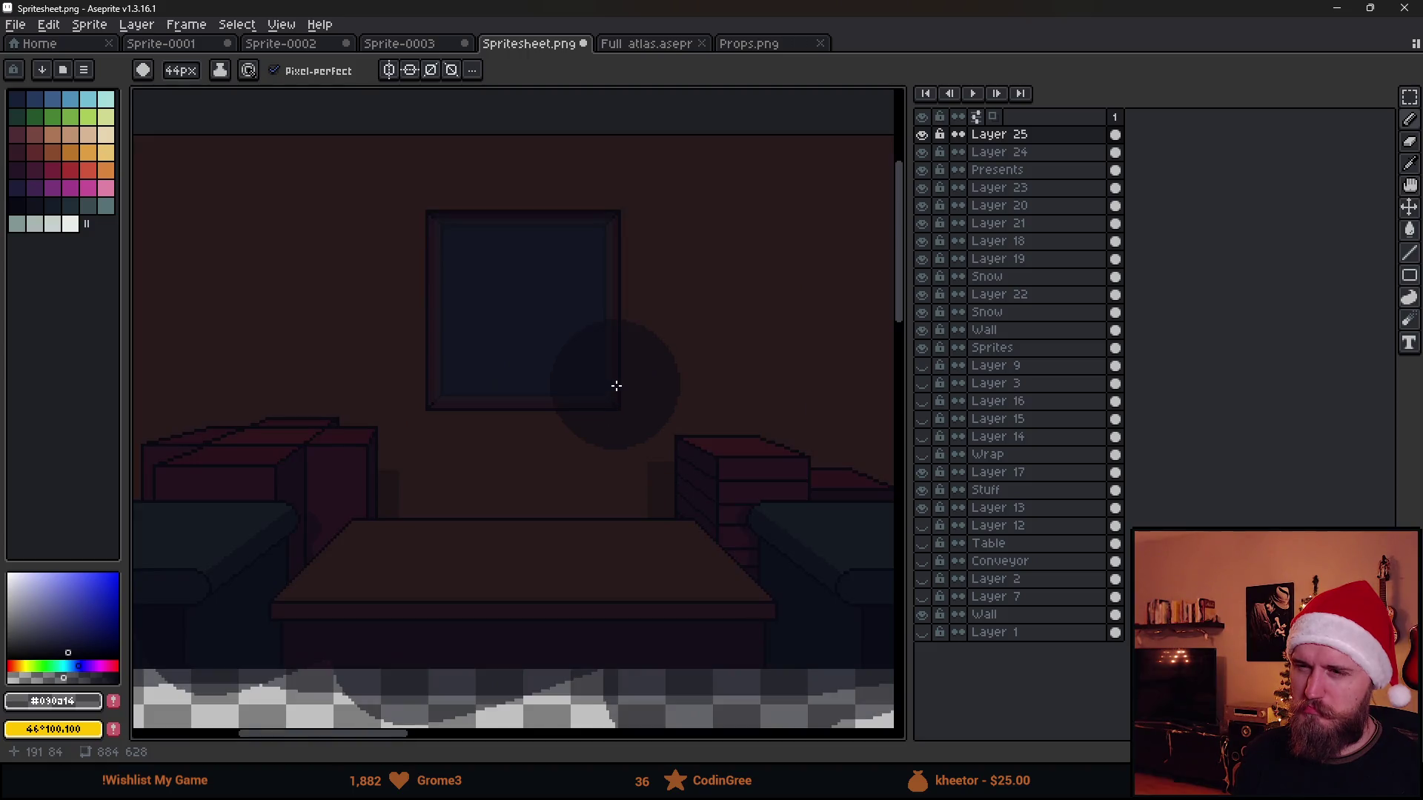
{"action": "scroll", "coordinate": [616, 386], "scroll_direction": "down", "scroll_amount": 2}
{"action": "key", "text": "ctrl+z"}
{"action": "key", "text": "ctrl+z"}
{"action": "key", "text": "ctrl+z"}
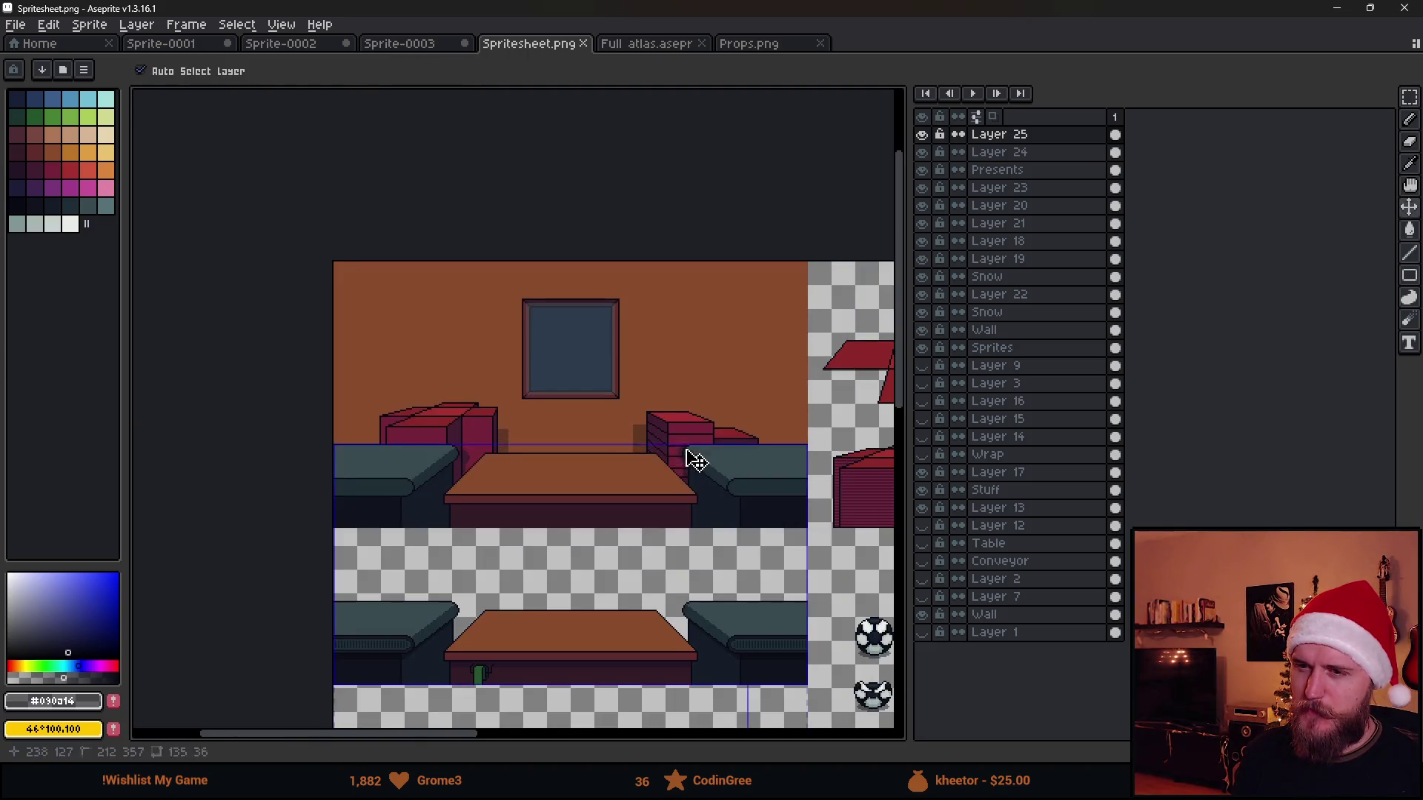
{"action": "key", "text": "alt+Tab"}
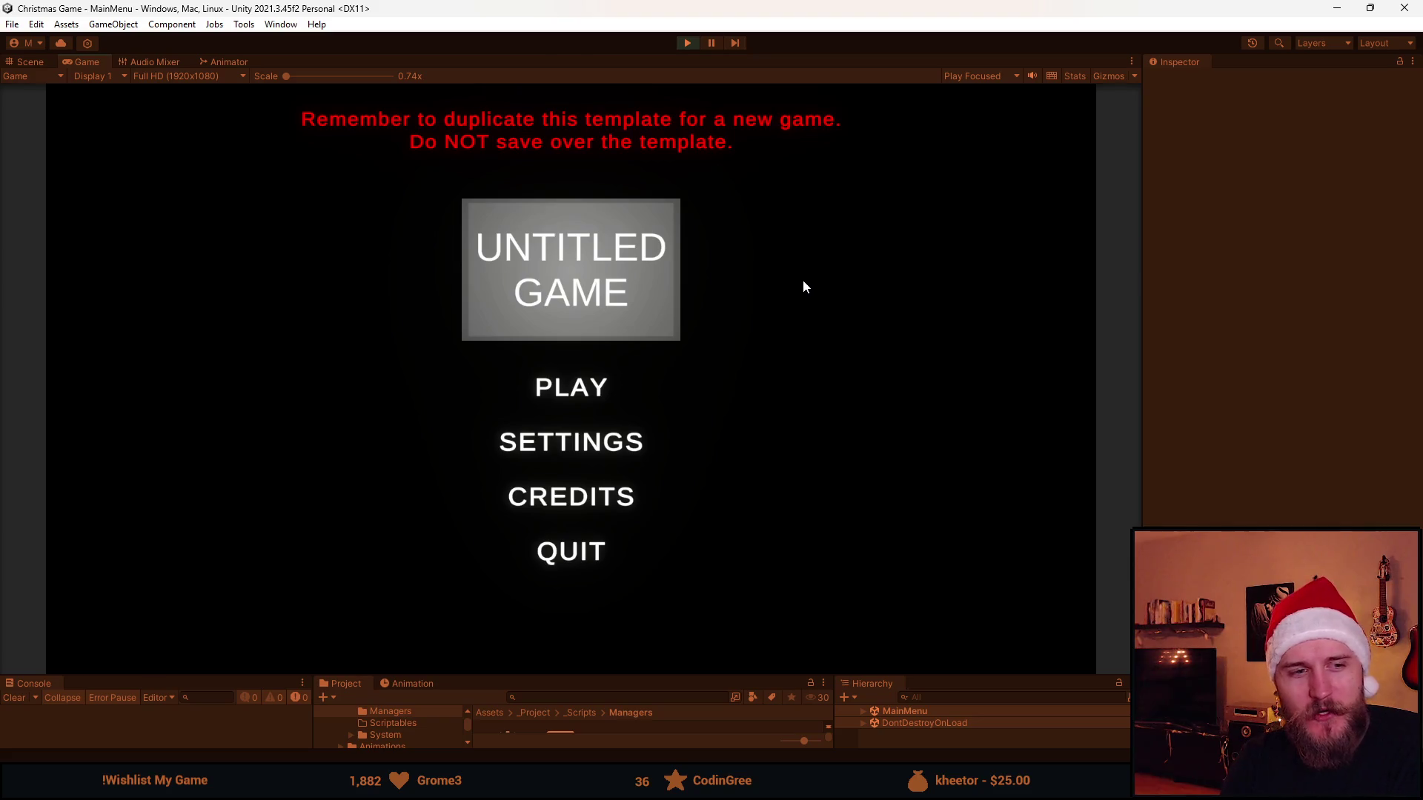
Start a new round showing Time 1:00 and Score 0, check the settings panel, then exit Play mode.
{"action": "left_click", "coordinate": [559, 399]}
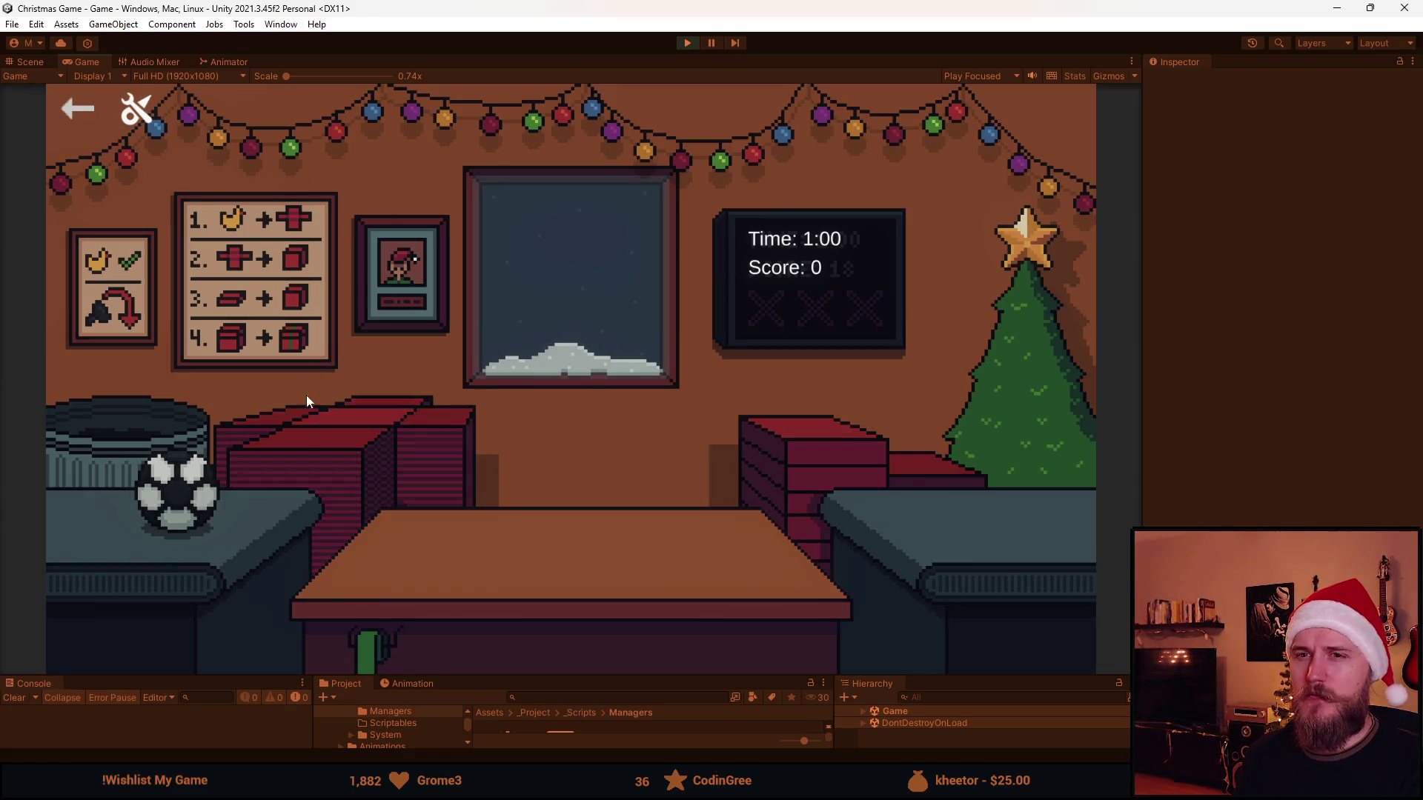
{"action": "left_click", "coordinate": [146, 107]}
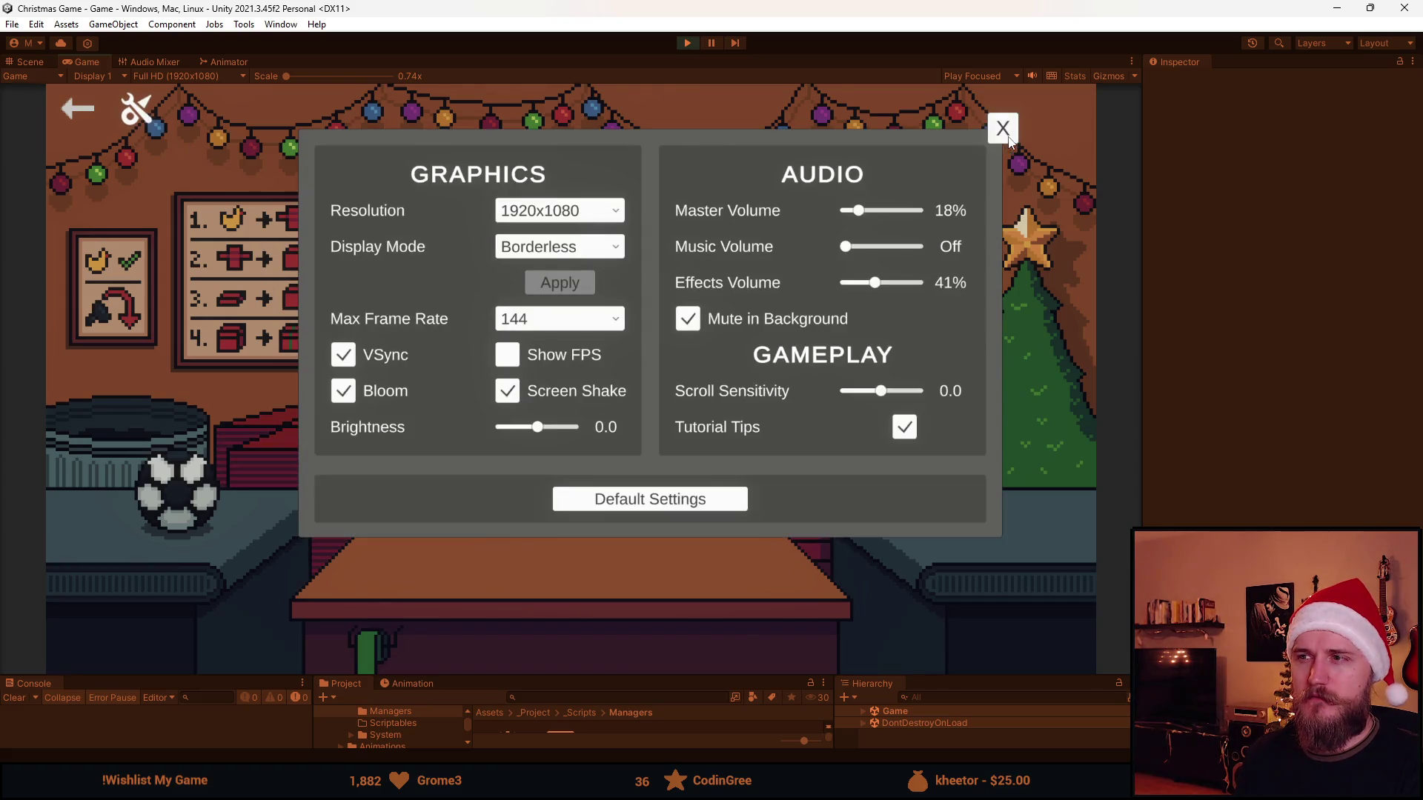
{"action": "left_click", "coordinate": [1008, 138]}
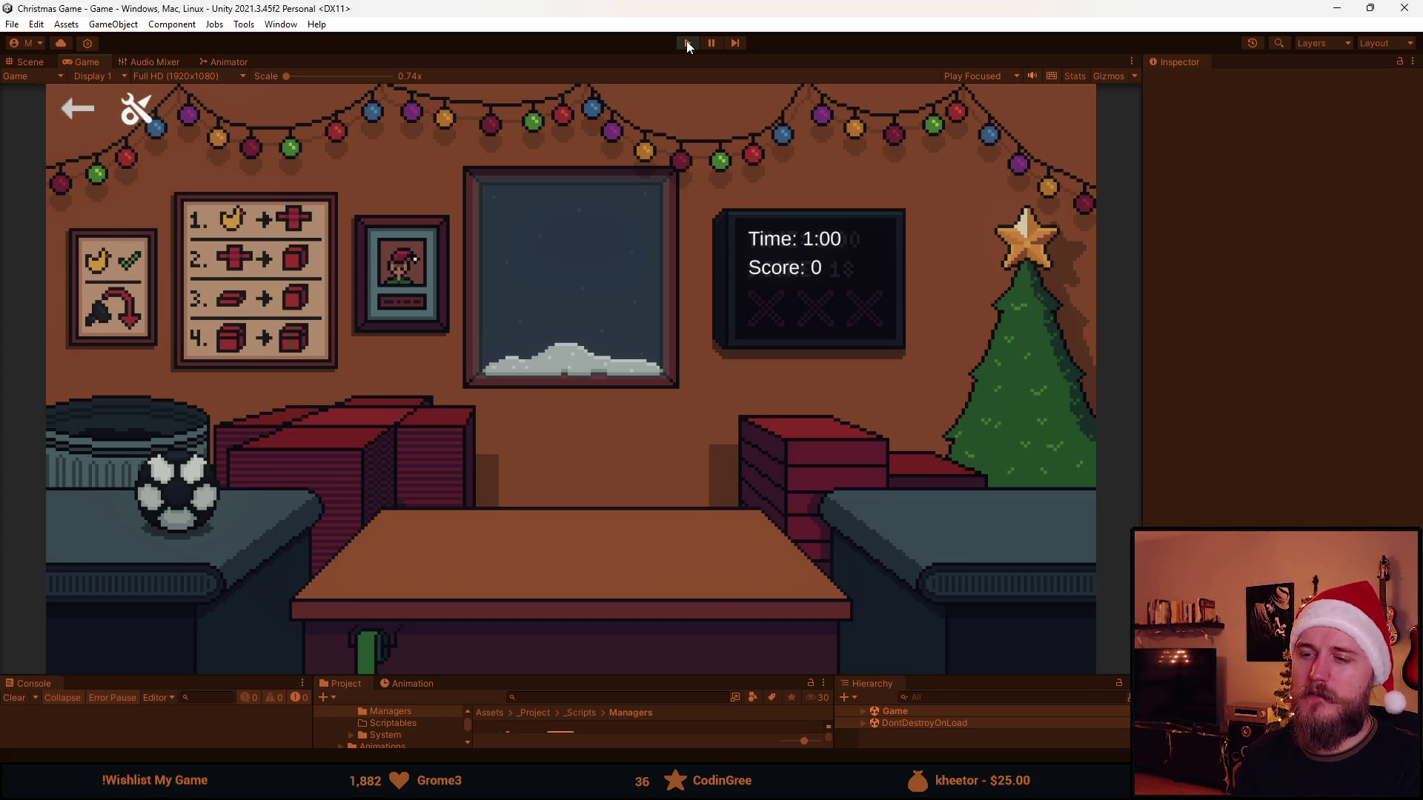
{"action": "left_click", "coordinate": [687, 41]}
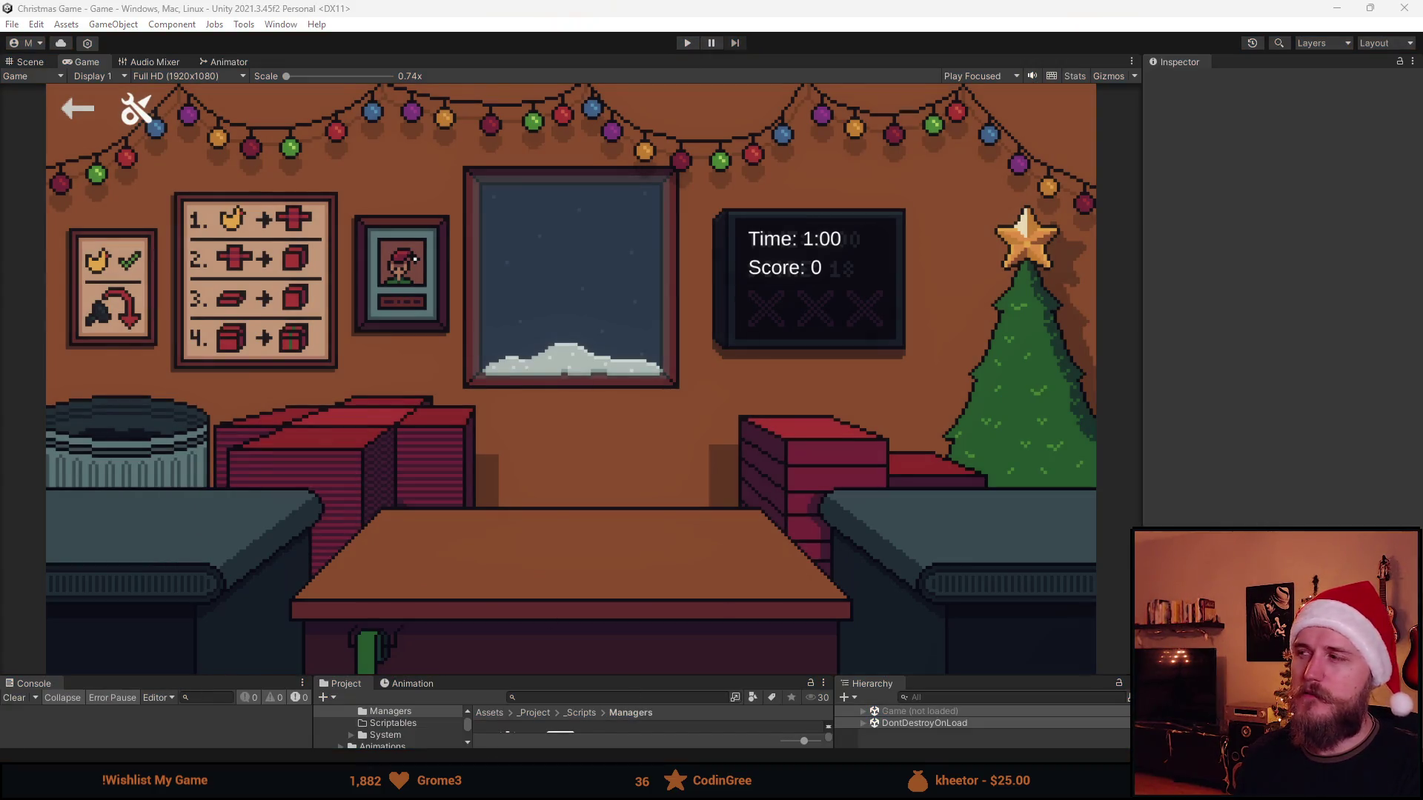
Add '_isGameStarted = false;' above the PlaySong call in GameManager's Awake().
{"action": "key", "text": "alt+Tab"}
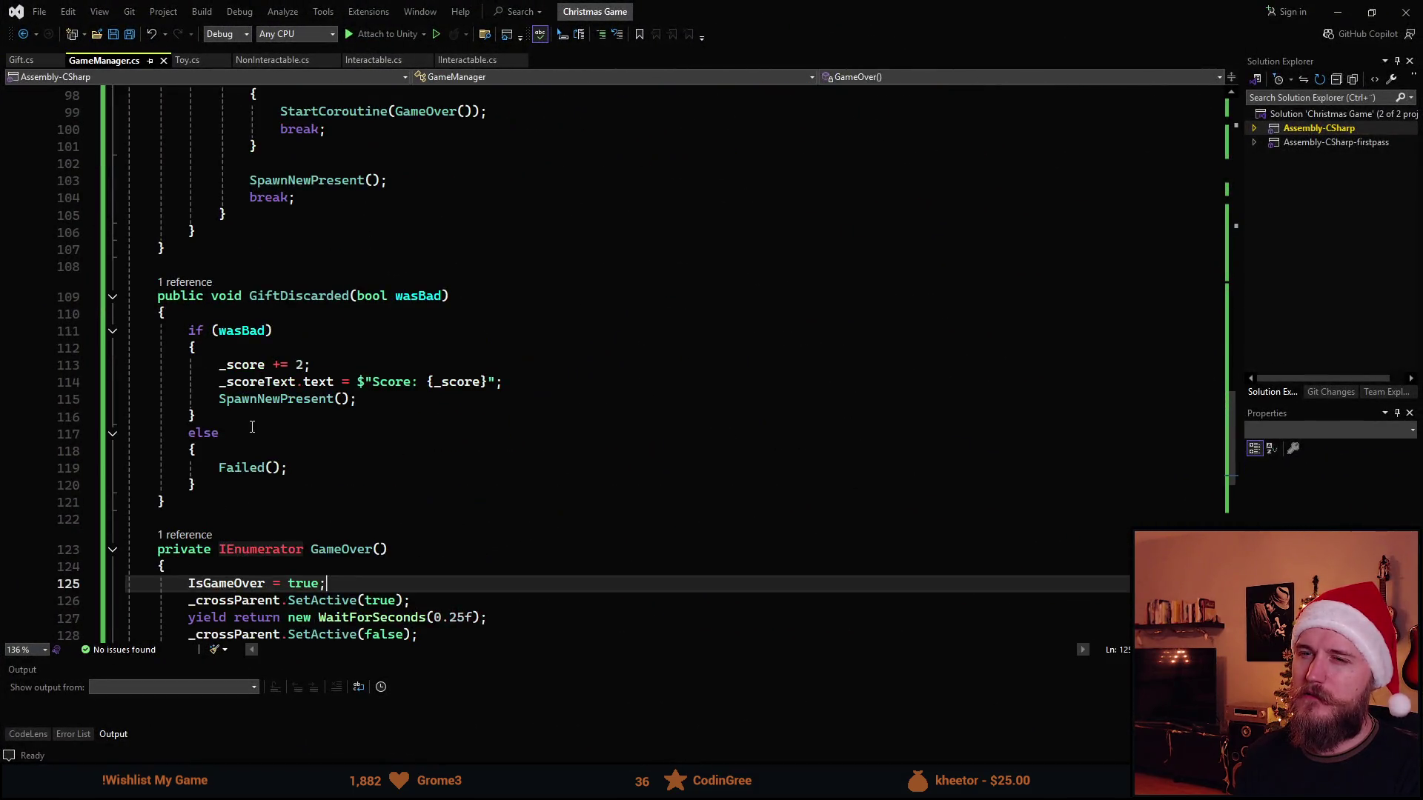
{"action": "scroll", "coordinate": [253, 419], "scroll_direction": "up", "scroll_amount": 20}
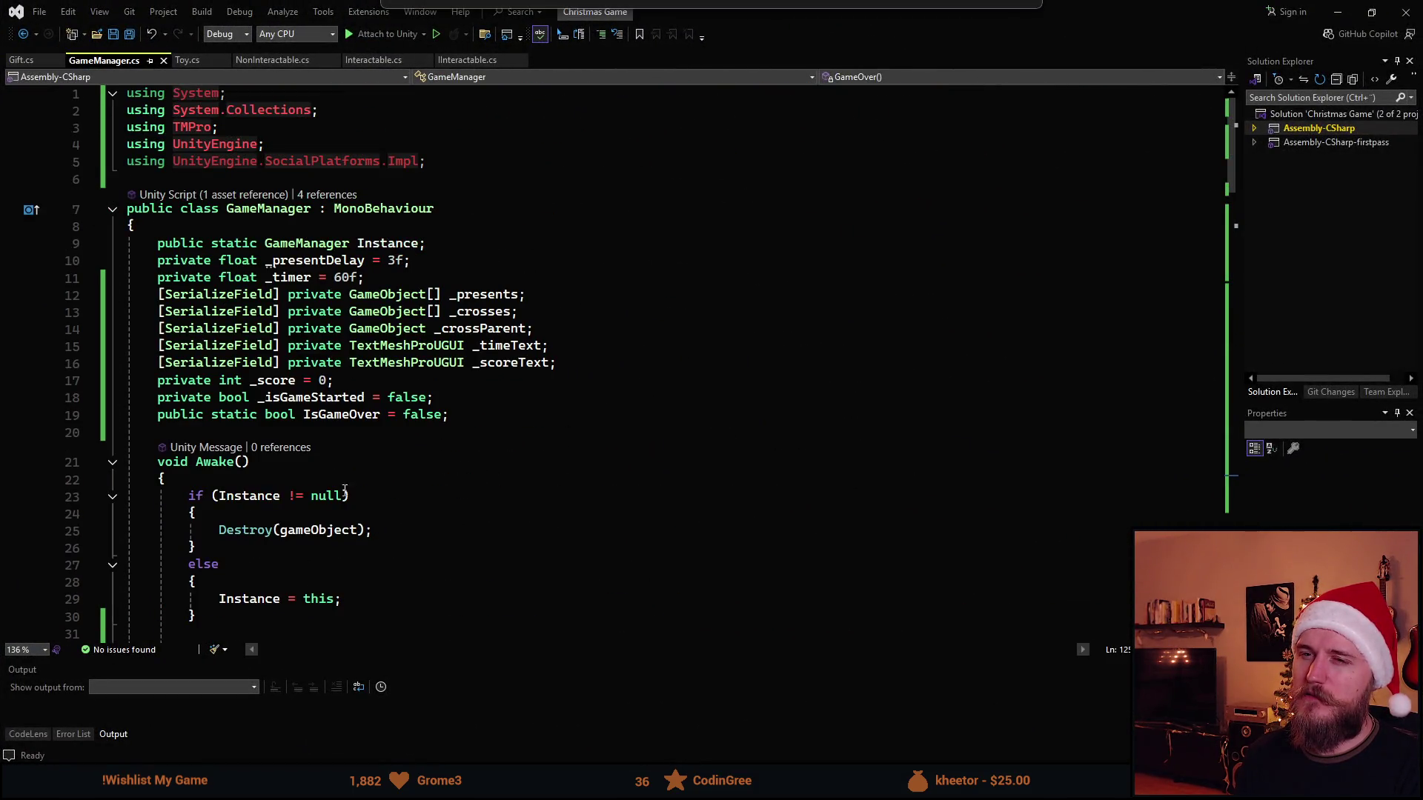
{"action": "scroll", "coordinate": [263, 347], "scroll_direction": "down", "scroll_amount": 3}
{"action": "left_click", "coordinate": [245, 324]}
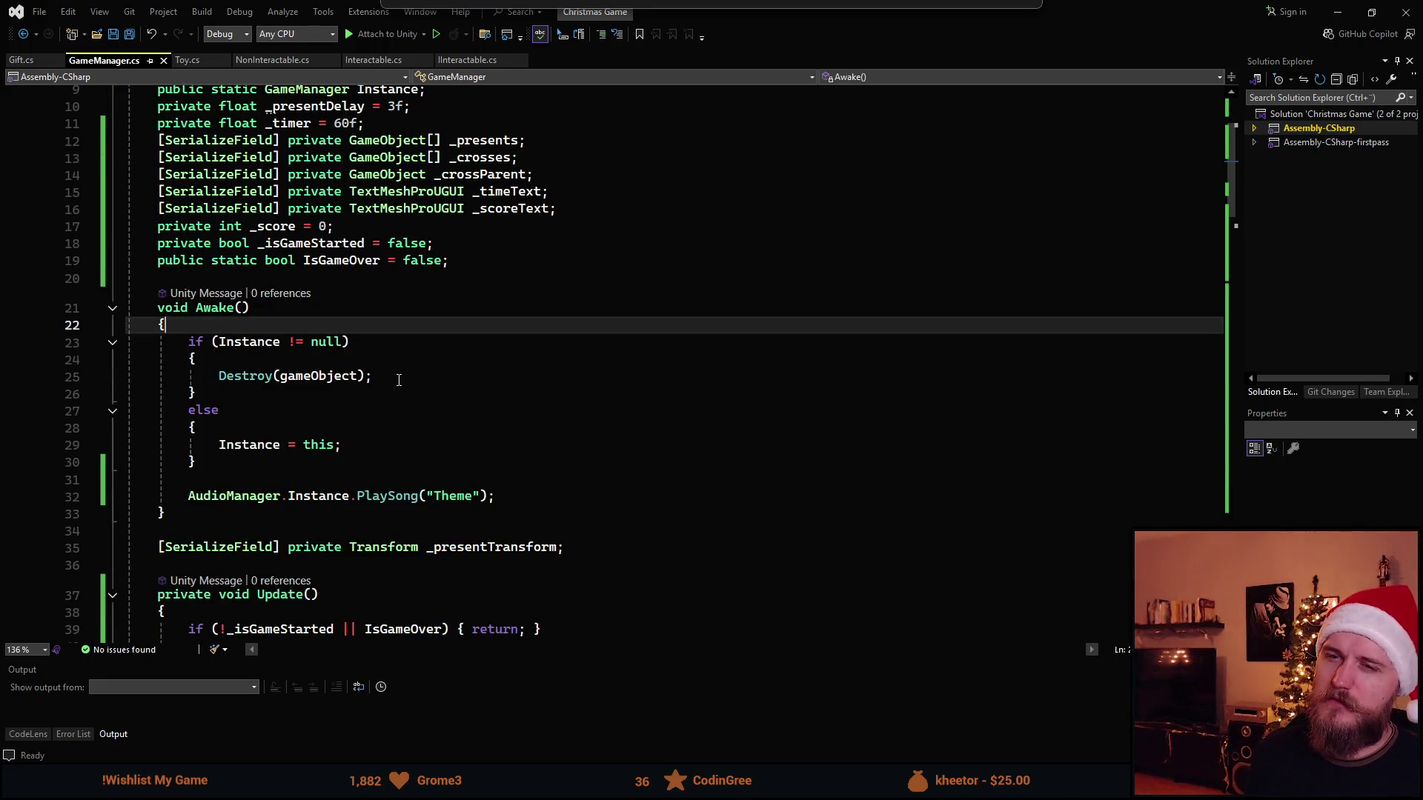
{"action": "key", "text": "Down"}
{"action": "key", "text": "Down"}
{"action": "key", "text": "Down"}
{"action": "key", "text": "Tab"}
{"action": "key", "text": "Return"}
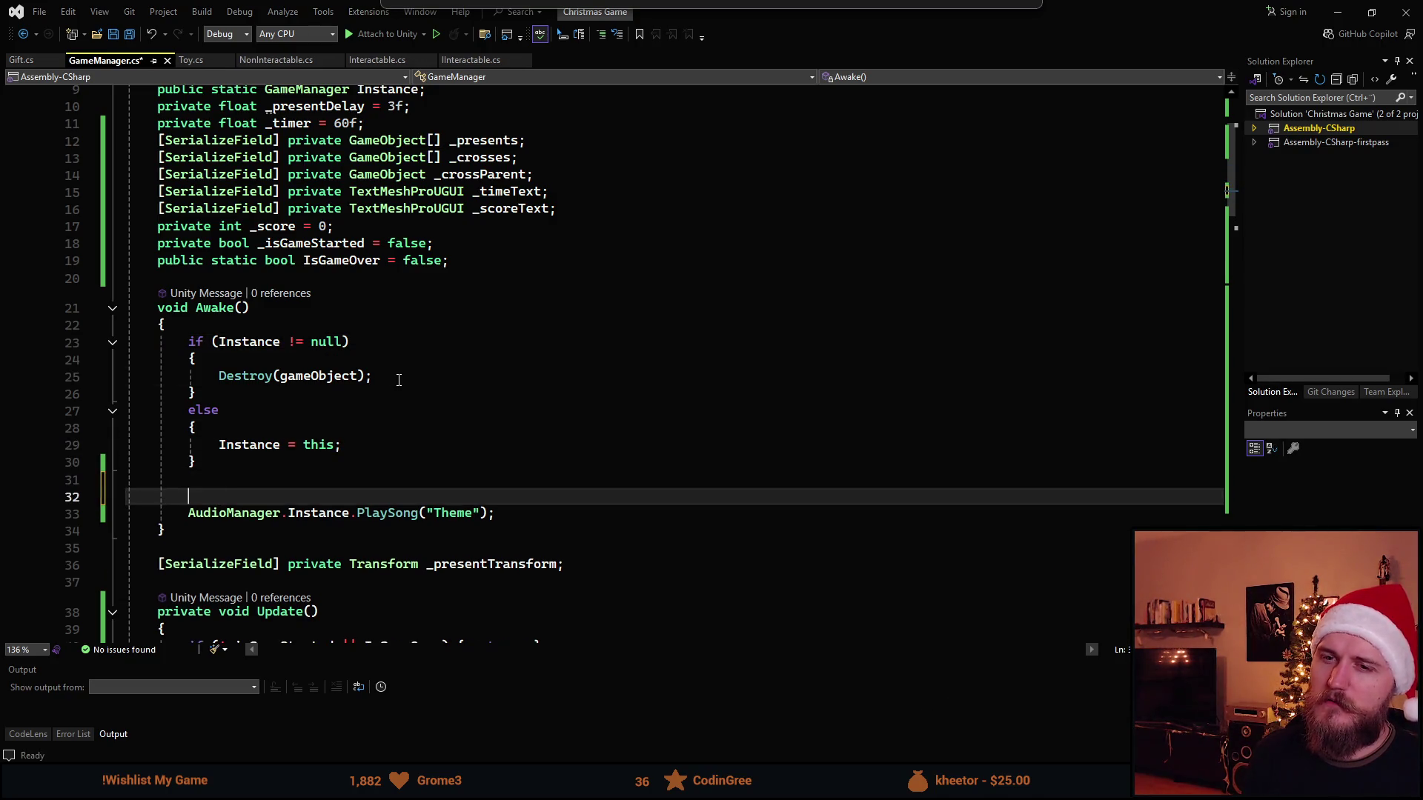
{"action": "type", "text": "_is"}
{"action": "type", "text": "= true"}
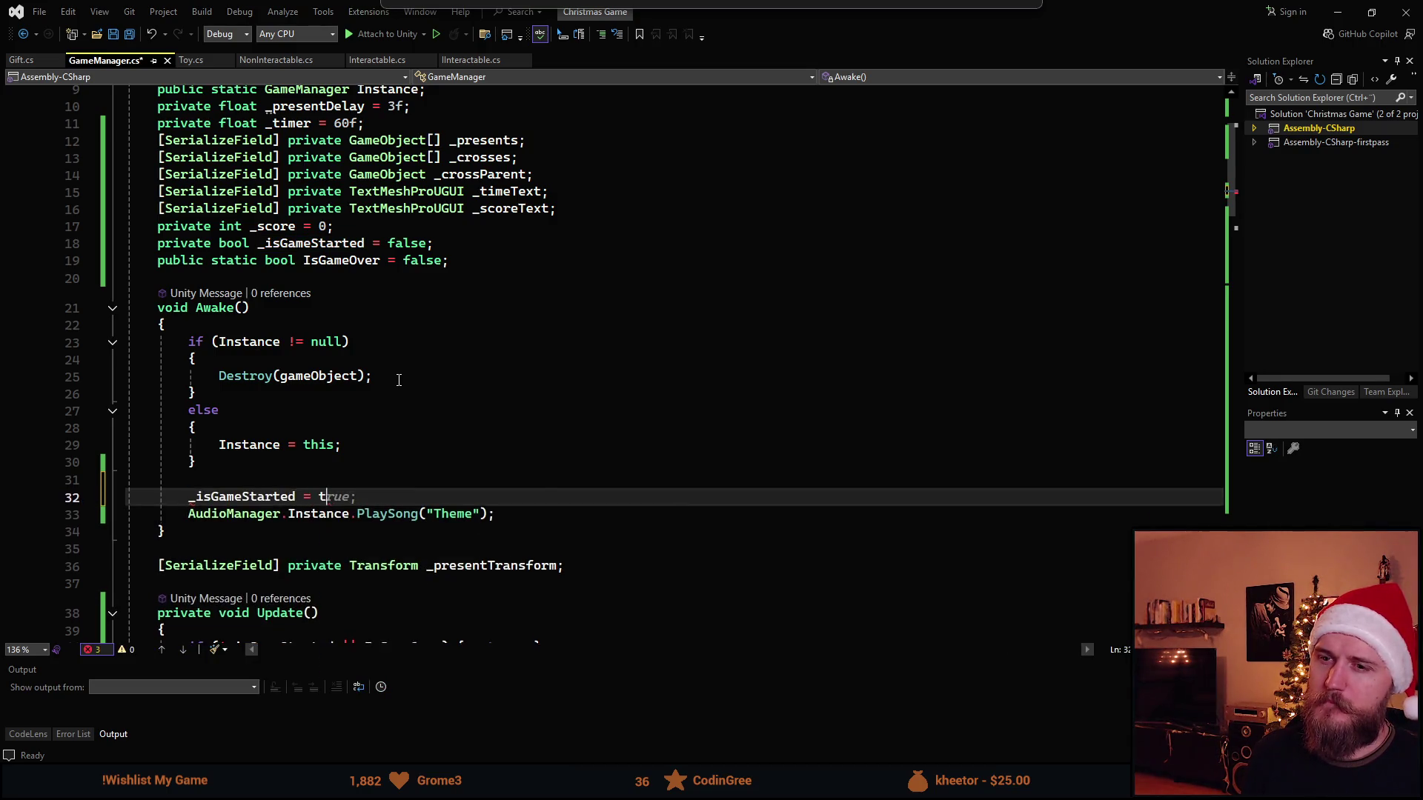
{"action": "key", "text": "BackSpace"}
{"action": "key", "text": "BackSpace"}
{"action": "key", "text": "BackSpace"}
{"action": "type", "text": "false"}
Add 'IsGameOver = false;' on the next line, save GameManager.cs, and return to Unity.
{"action": "key", "text": "Return"}
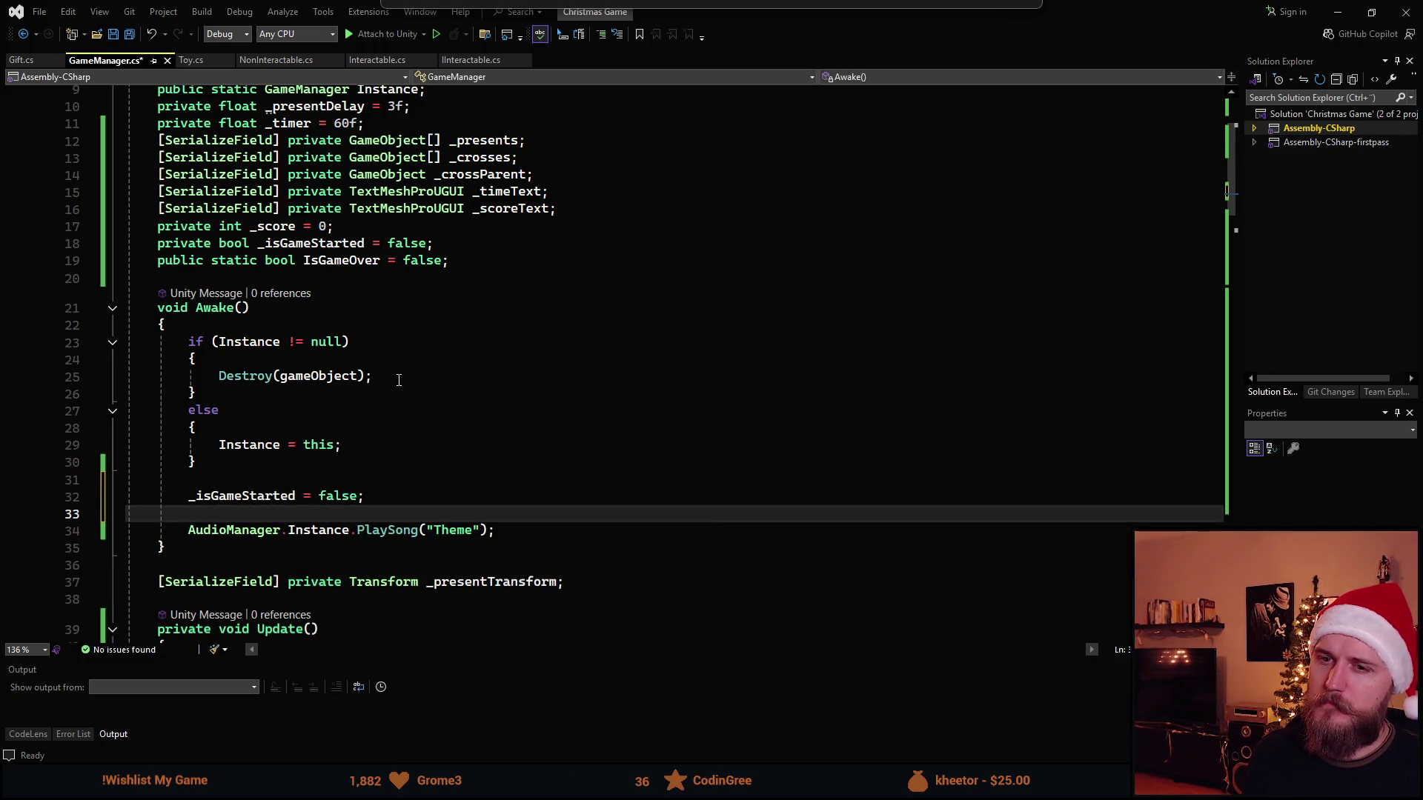
{"action": "type", "text": "IsG"}
{"action": "key", "text": "Tab"}
{"action": "key", "text": "Left"}
{"action": "key", "text": "BackSpace"}
{"action": "key", "text": "BackSpace"}
{"action": "key", "text": "BackSpace"}
{"action": "type", "text": "false"}
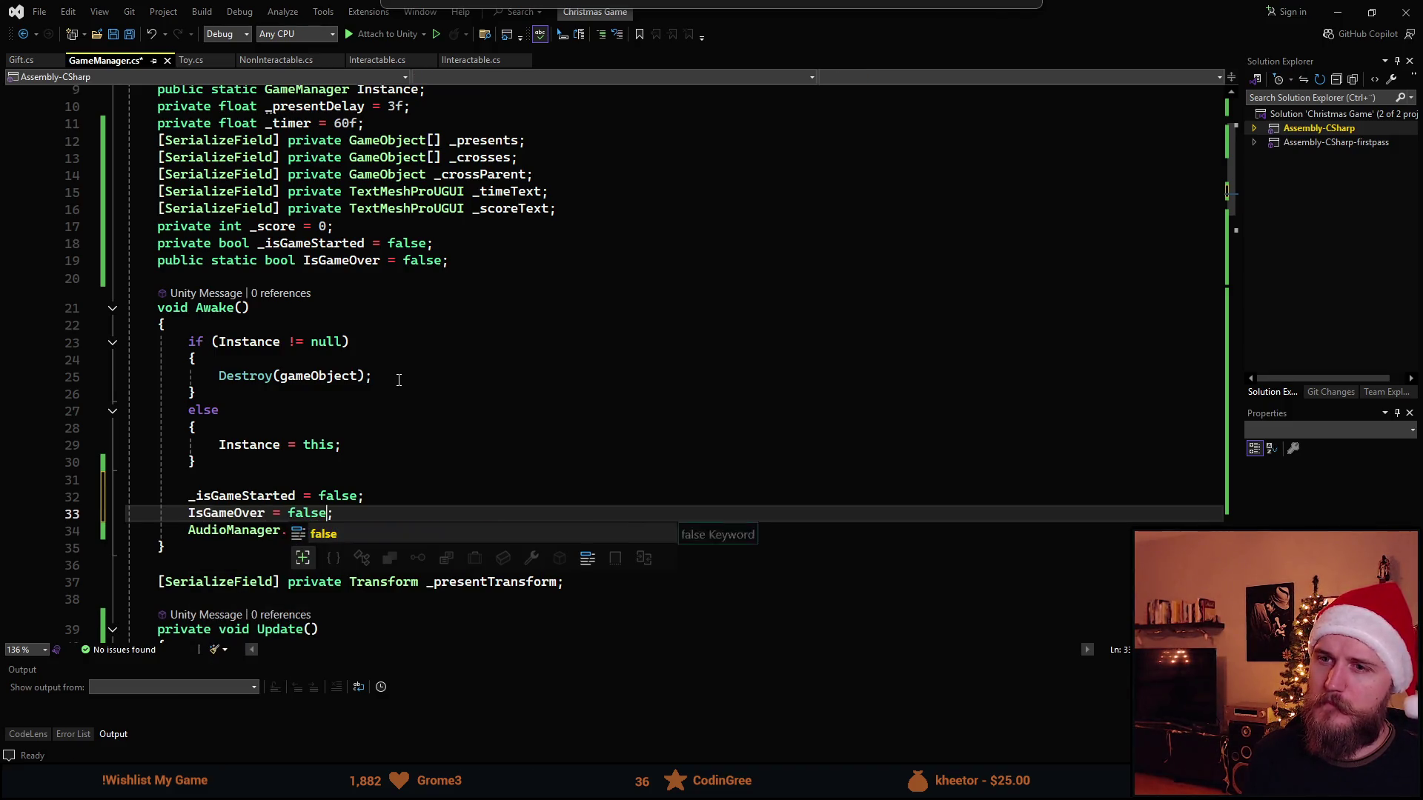
{"action": "key", "text": "ctrl+s"}
{"action": "key", "text": "alt+Tab"}
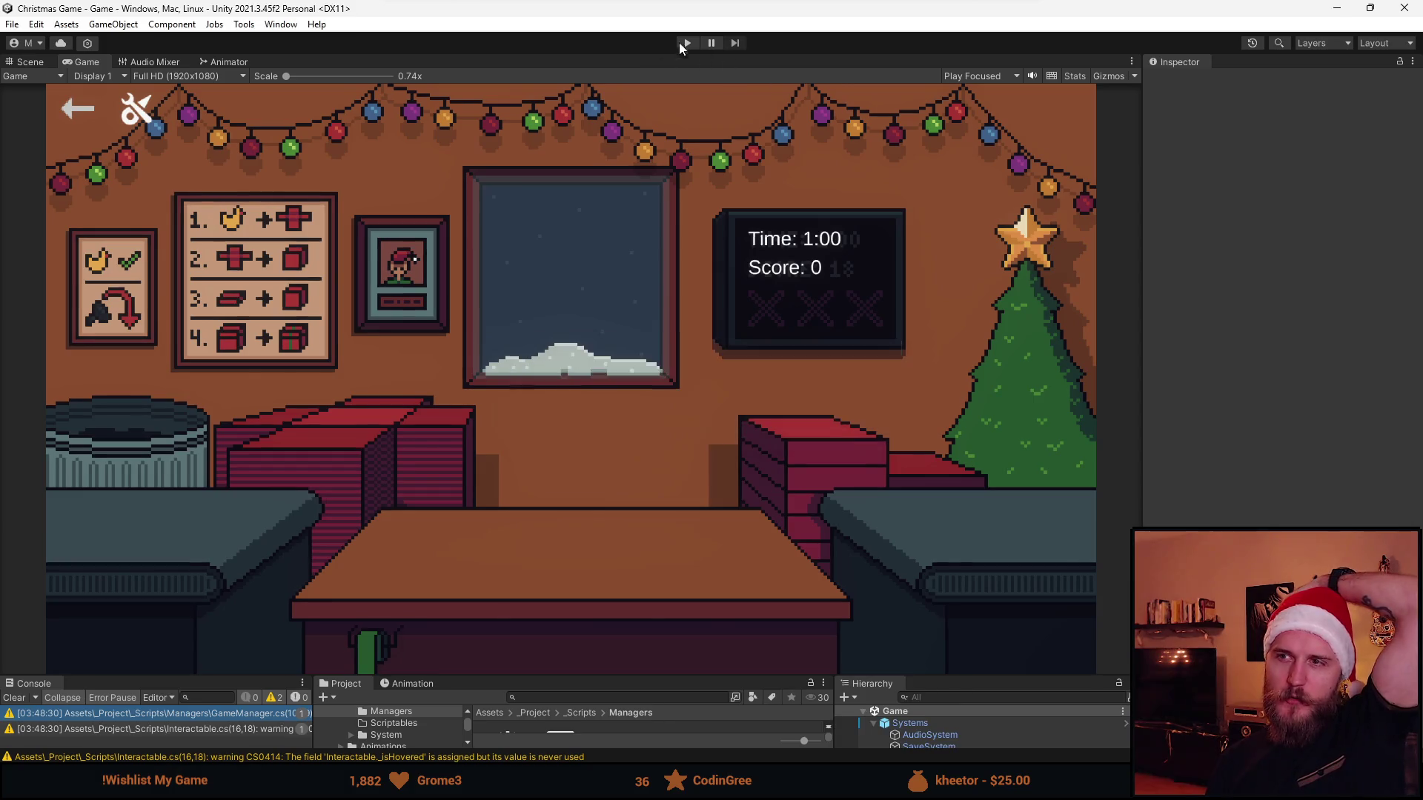
Playtest a round, boxing and ribboning a ball, until the timer runs out at score 5, then stop.
{"action": "left_click", "coordinate": [692, 44]}
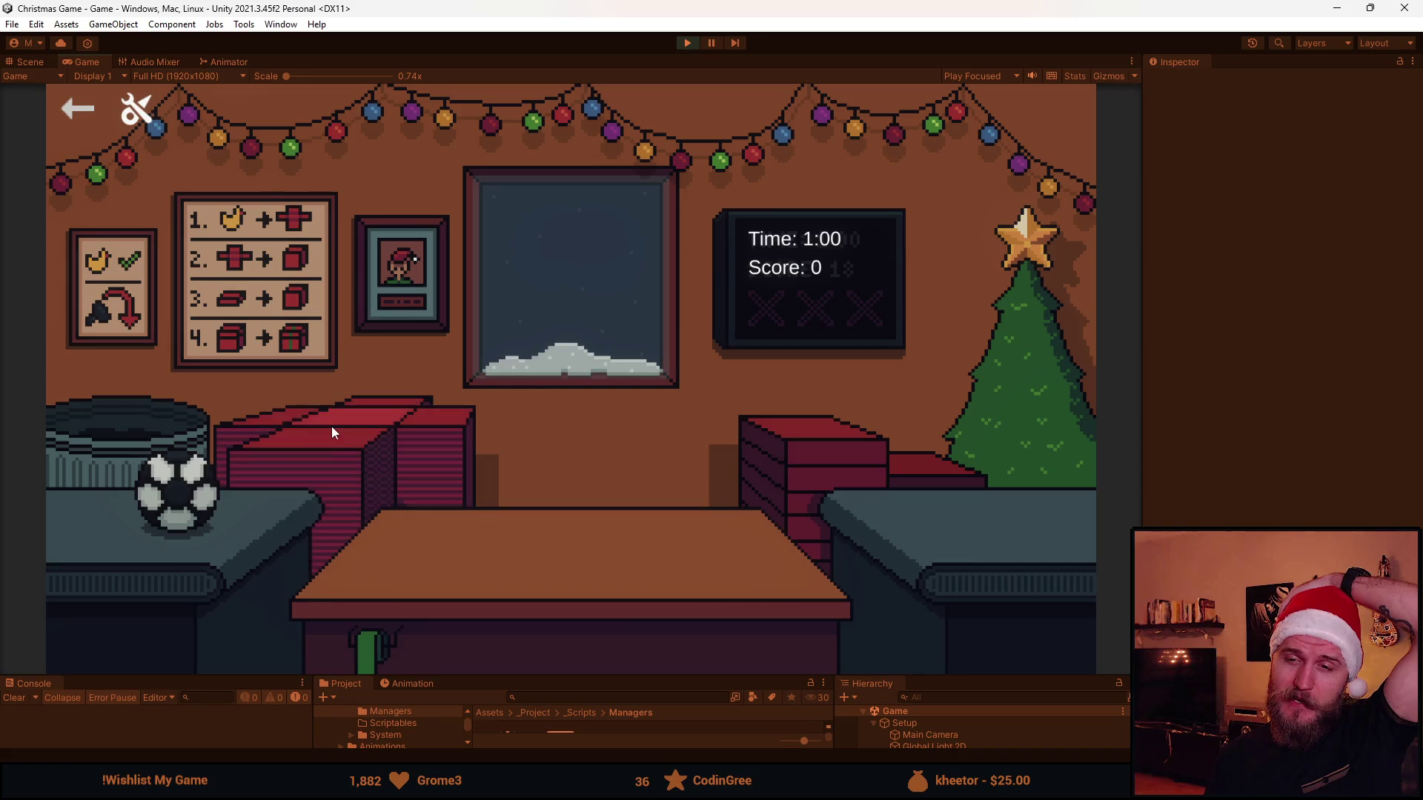
{"action": "left_click", "coordinate": [842, 436]}
{"action": "left_click", "coordinate": [570, 477]}
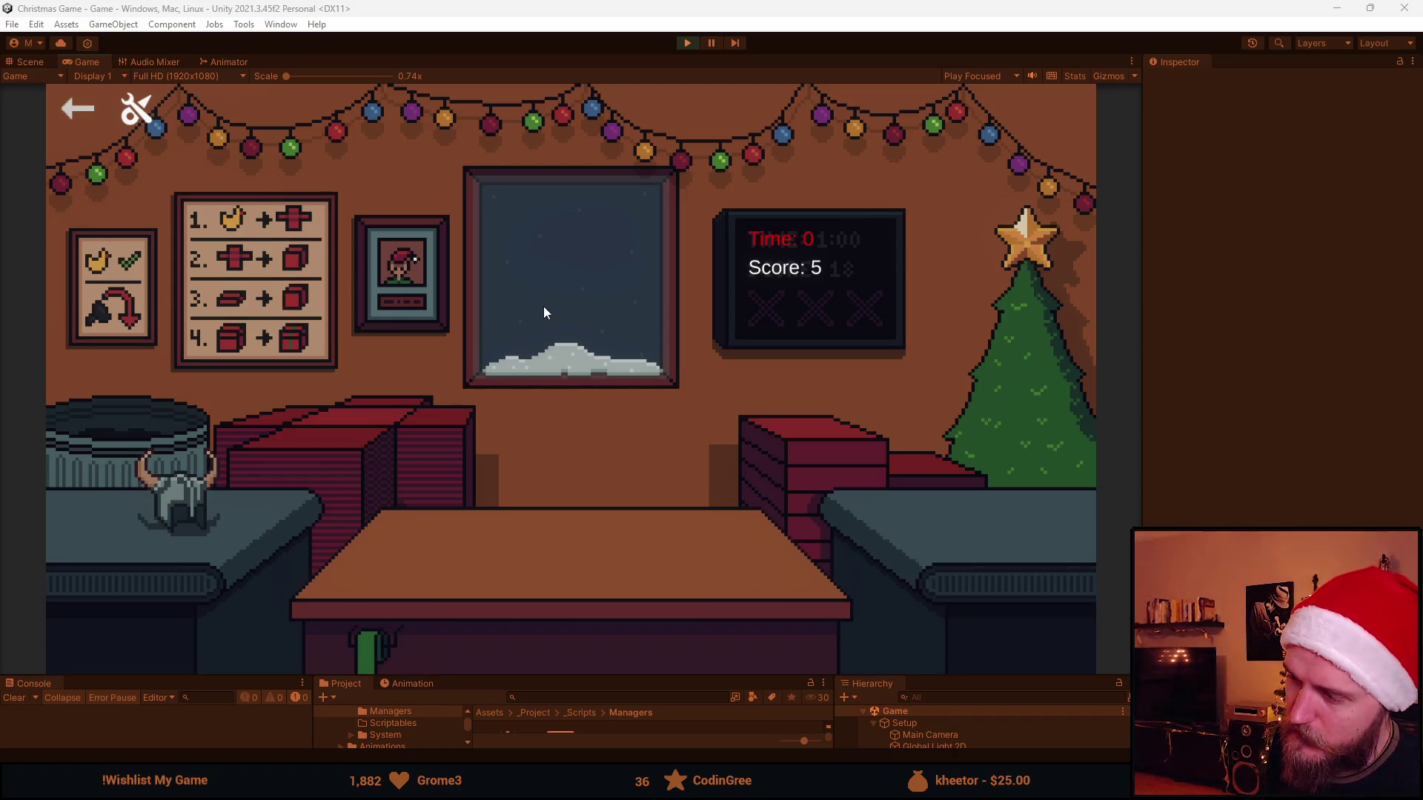
{"action": "left_click", "coordinate": [687, 43]}
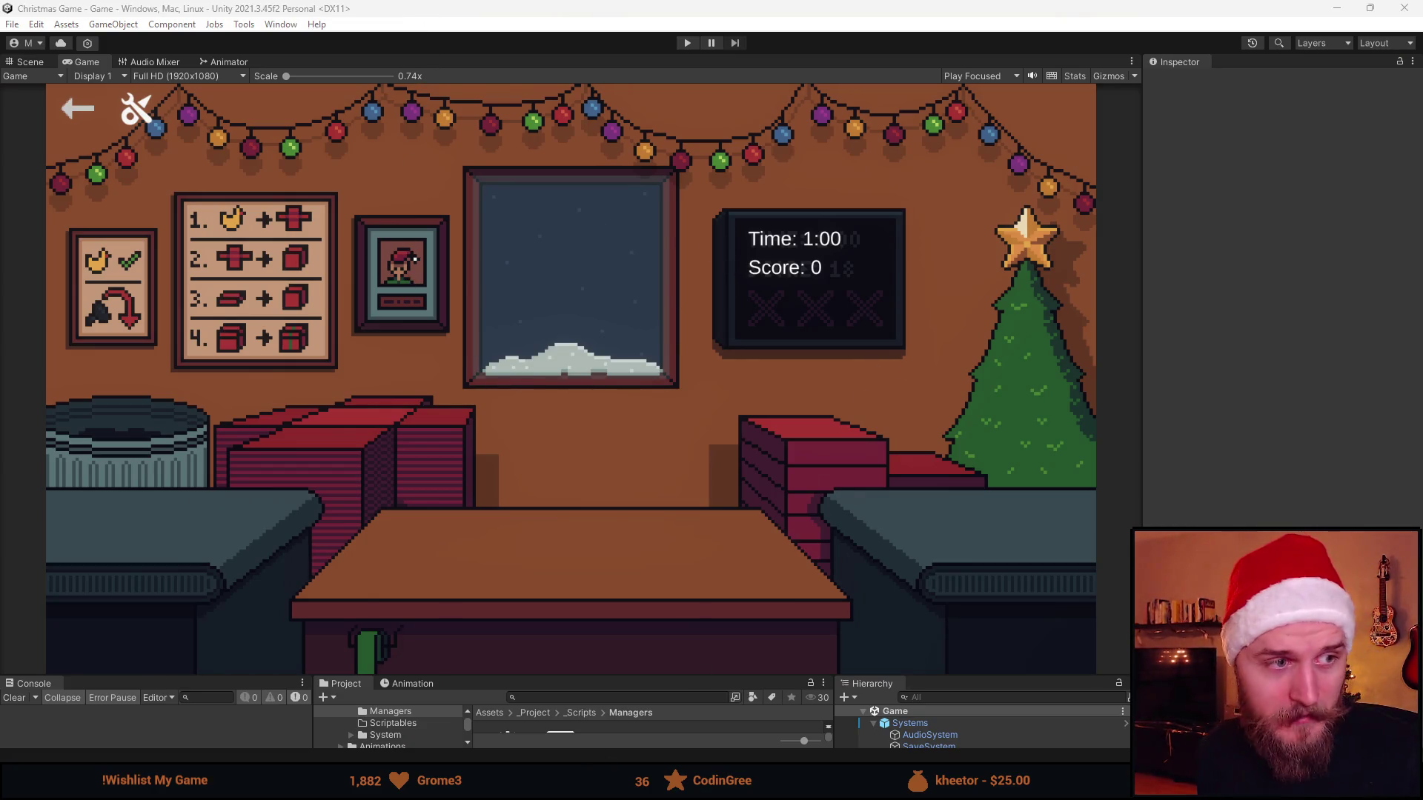
Start a fresh round and wrap the first ball with a lid and ribbon, then ship it.
{"action": "mouse_move", "coordinate": [598, 785]}
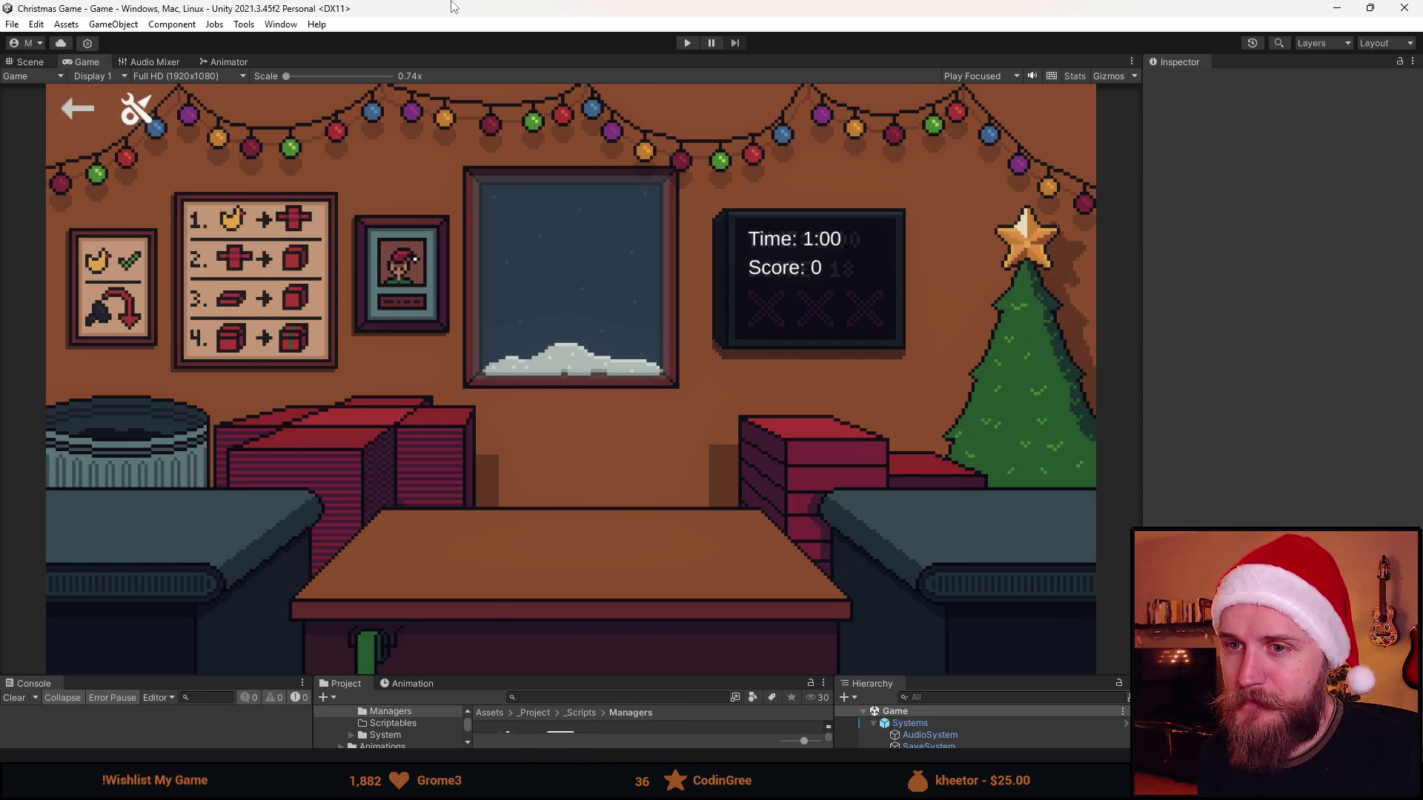
{"action": "left_click", "coordinate": [687, 43]}
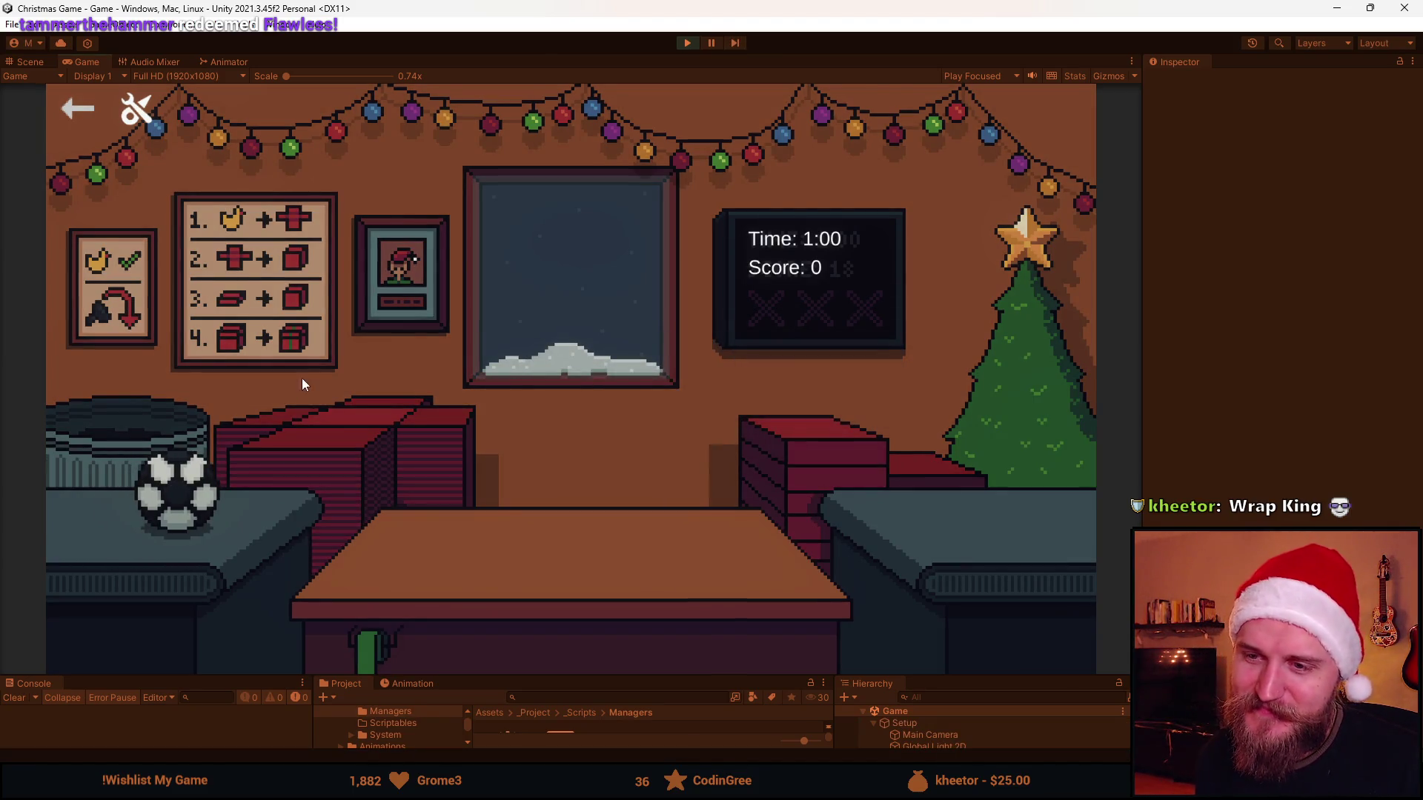
{"action": "left_click", "coordinate": [168, 491]}
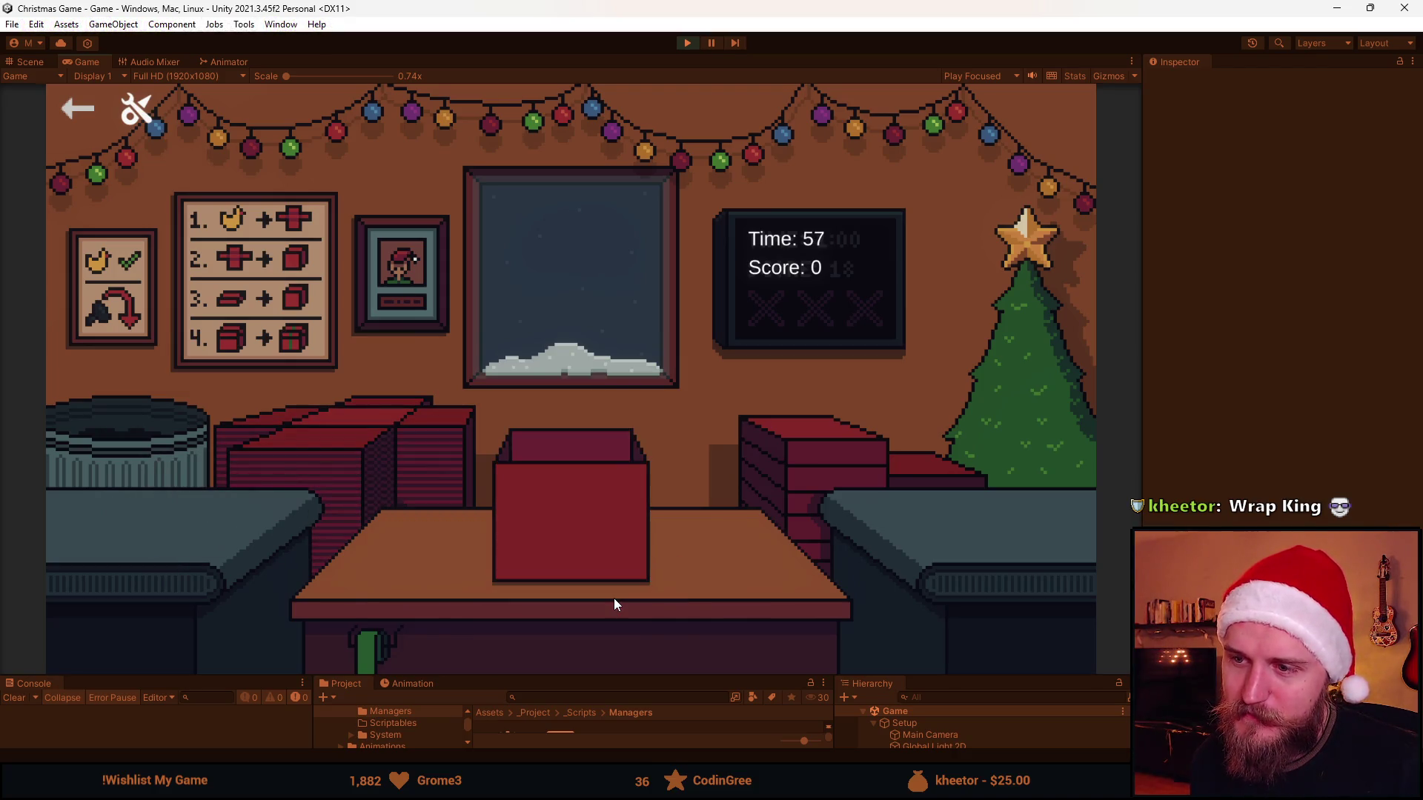
{"action": "left_click", "coordinate": [791, 456]}
{"action": "left_click", "coordinate": [562, 482]}
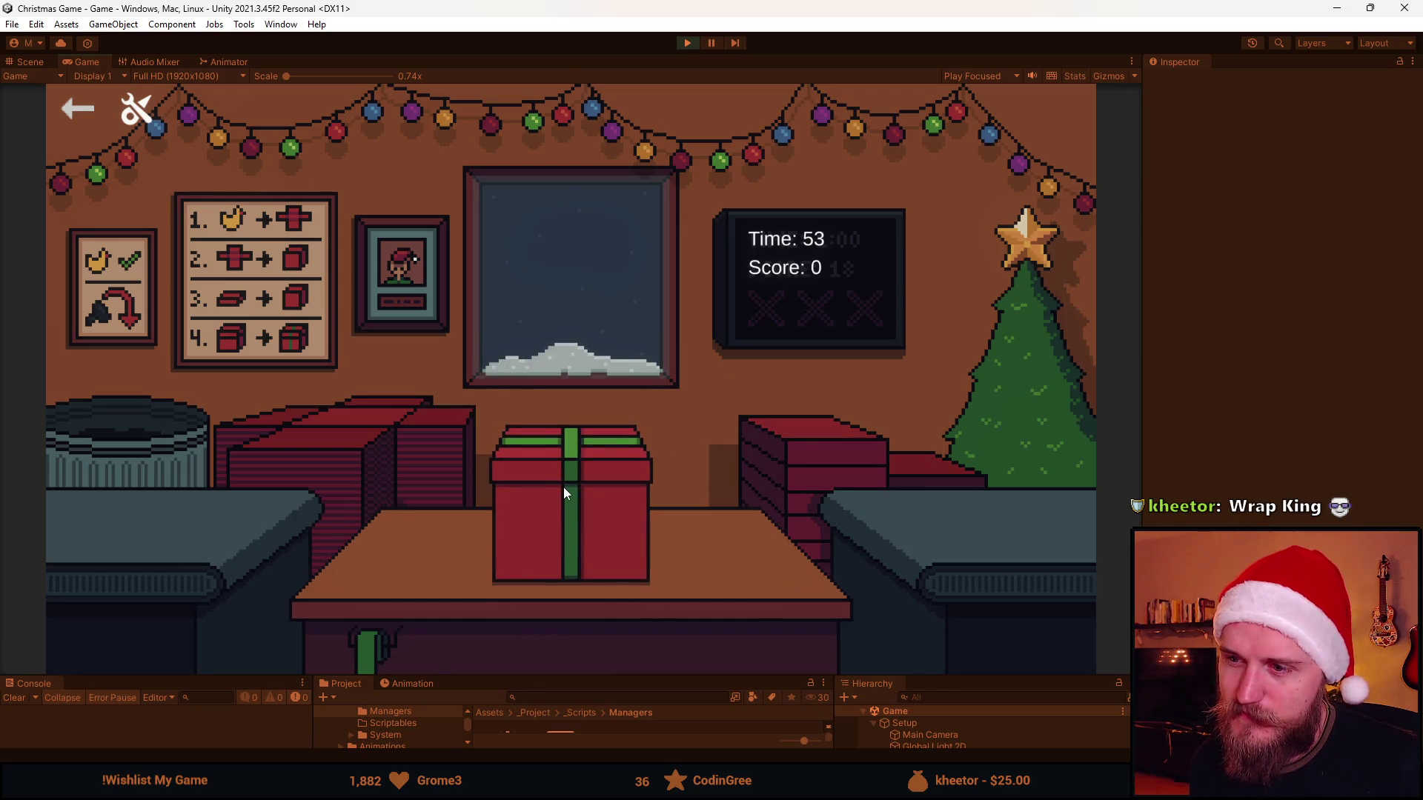
{"action": "left_click", "coordinate": [337, 501]}
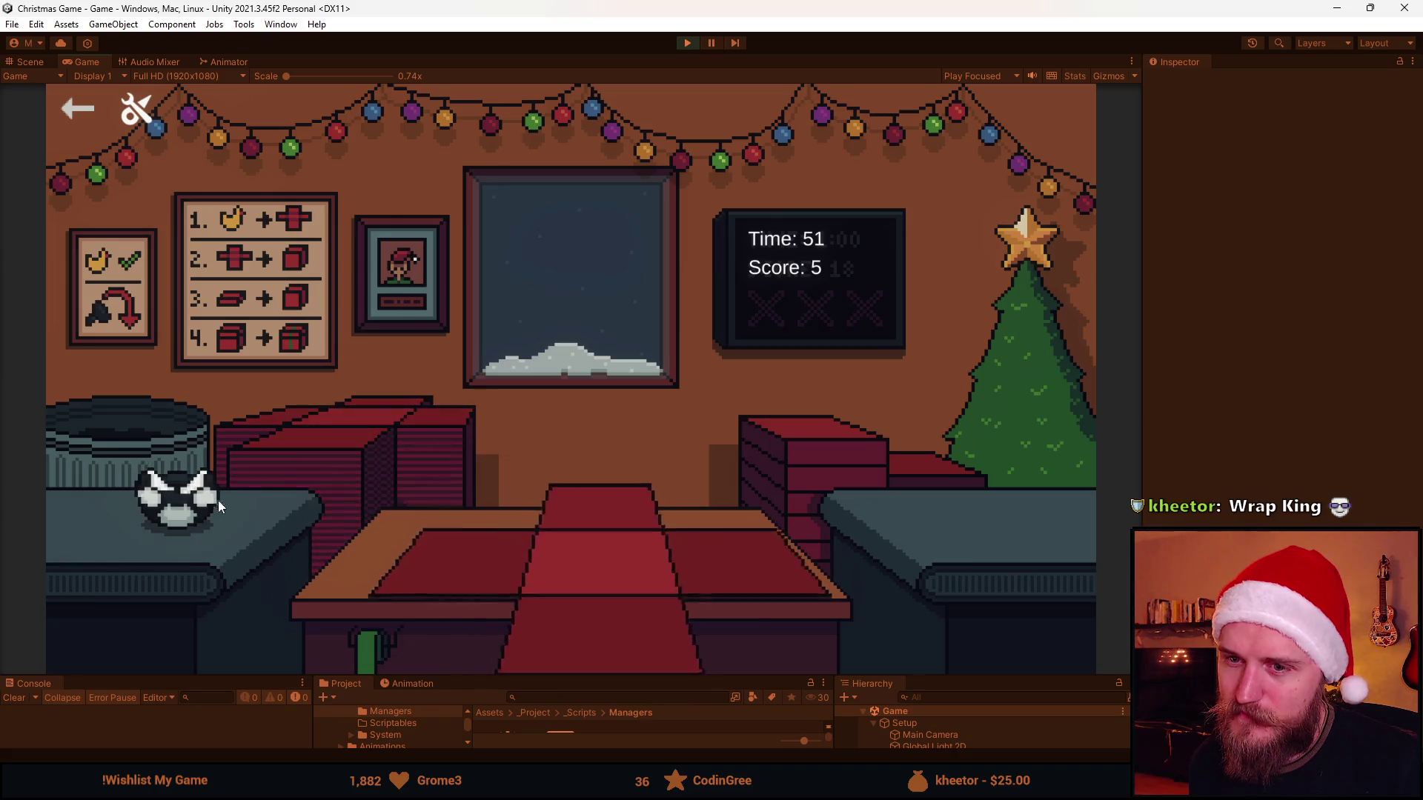
Bin the coal lumps, box and ship another ball, and send the next ball to the bin.
{"action": "left_click", "coordinate": [124, 438]}
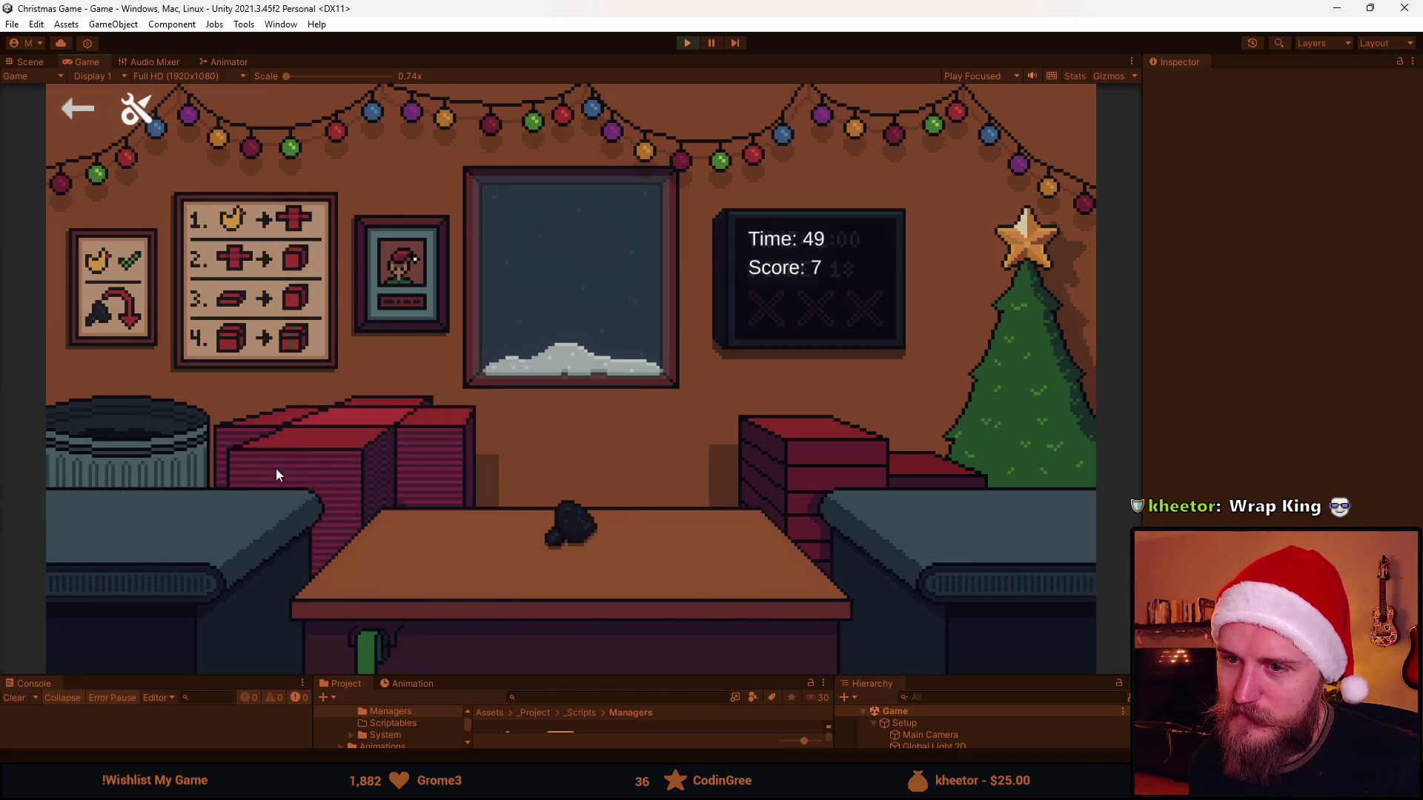
{"action": "left_click", "coordinate": [181, 465]}
{"action": "left_click", "coordinate": [129, 451]}
{"action": "left_click", "coordinate": [133, 459]}
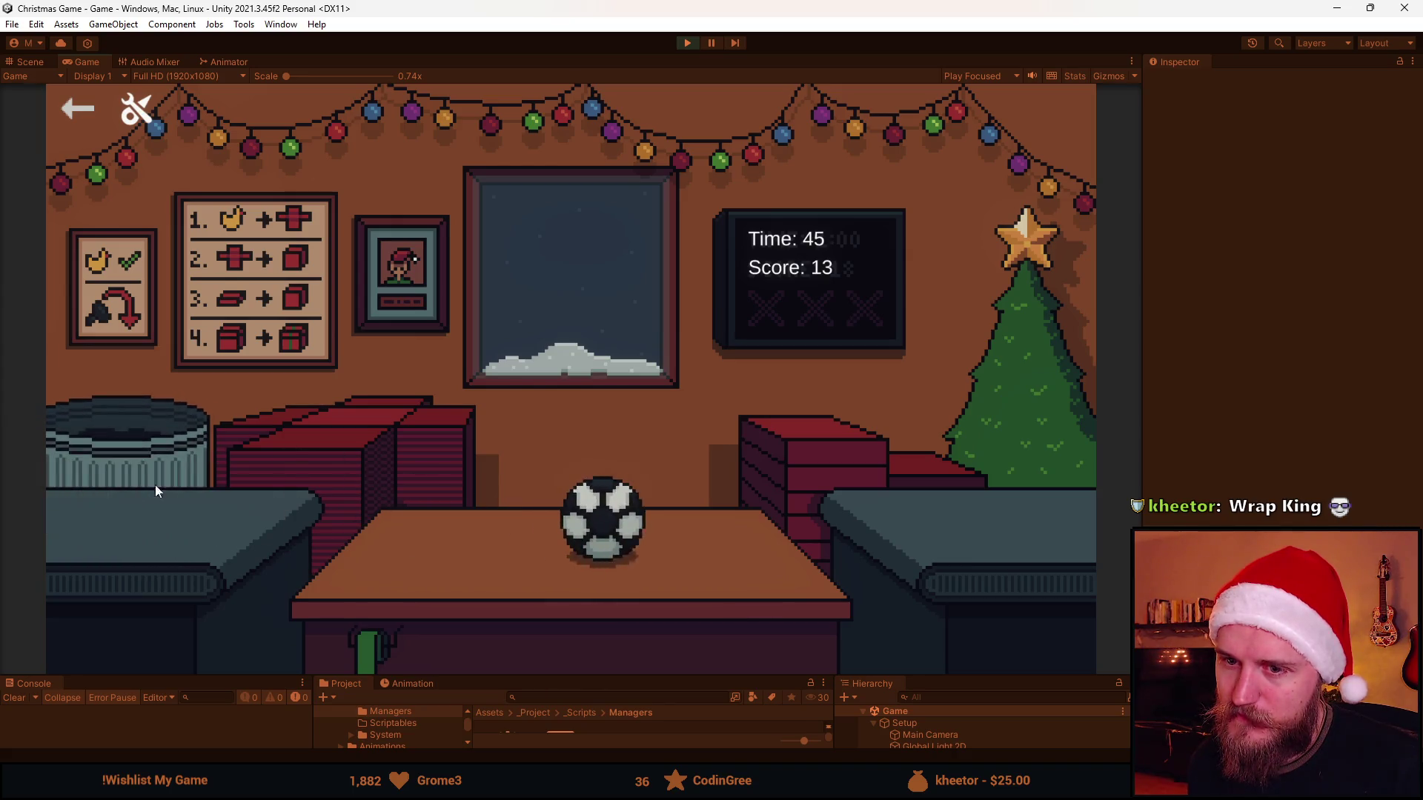
{"action": "left_click", "coordinate": [371, 445]}
{"action": "left_click", "coordinate": [404, 556]}
{"action": "left_click", "coordinate": [550, 511]}
{"action": "left_click", "coordinate": [575, 490]}
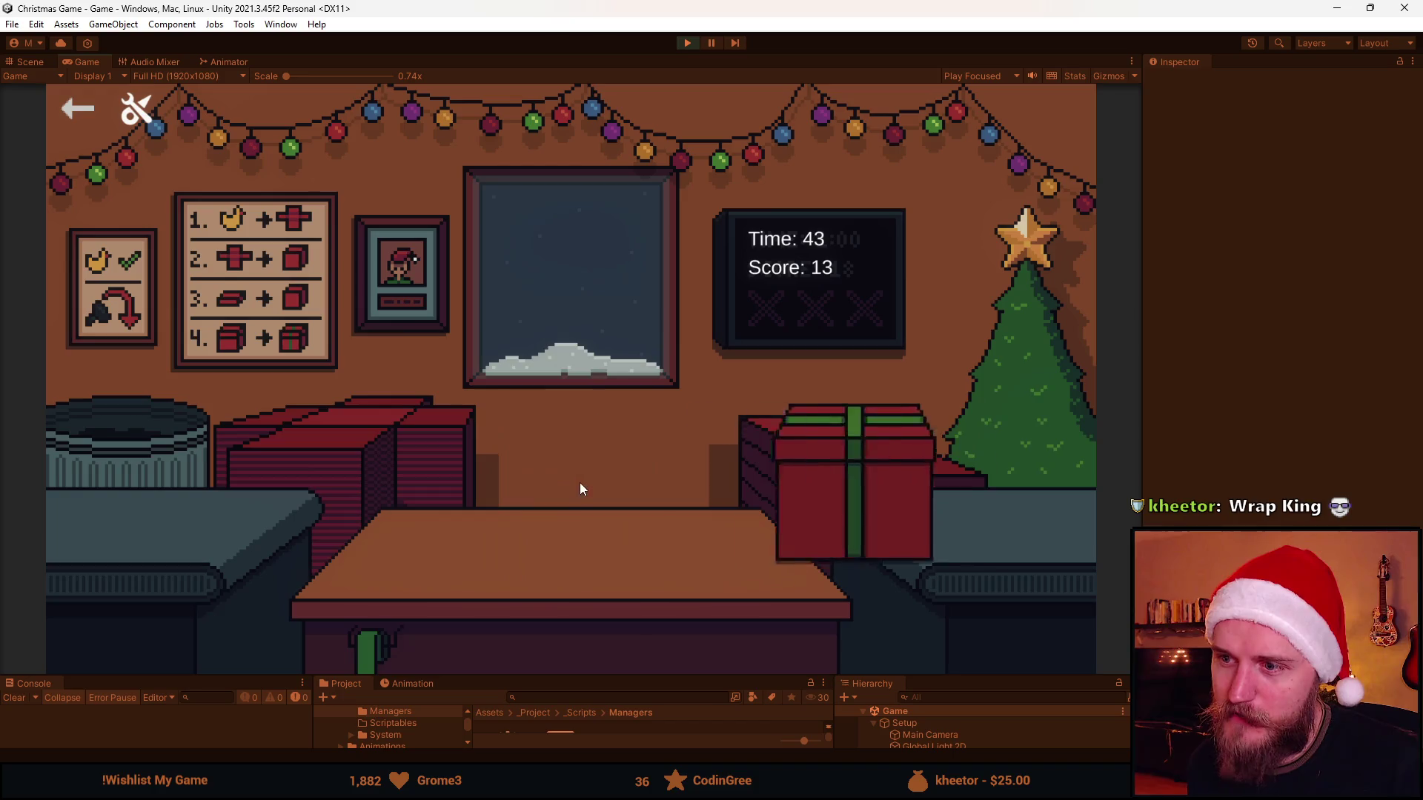
{"action": "left_click", "coordinate": [320, 506]}
{"action": "left_click", "coordinate": [391, 532]}
Box and ship the sunglasses and helmet, bin the coal, then stop at score 32 to reset.
{"action": "left_click", "coordinate": [341, 467]}
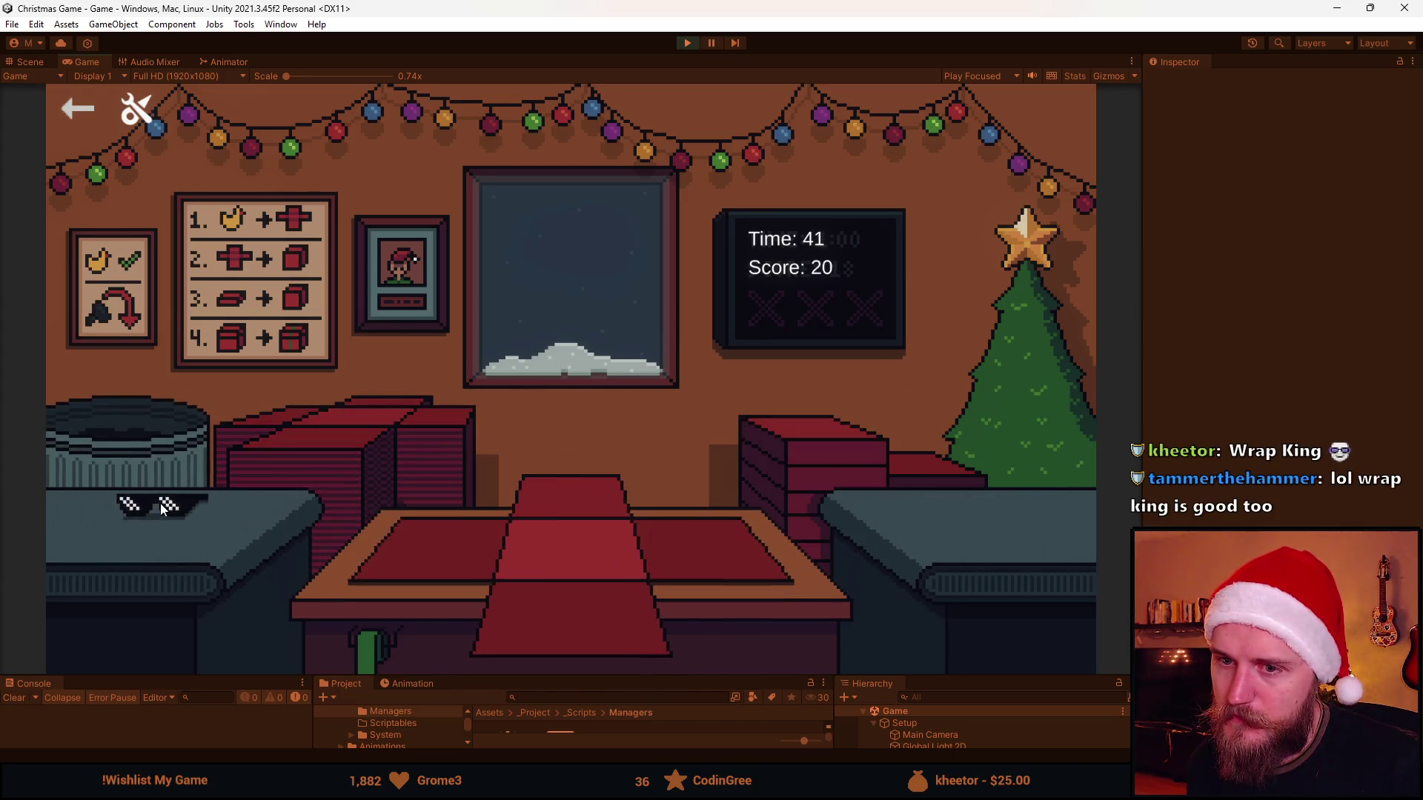
{"action": "left_click", "coordinate": [580, 601]}
{"action": "left_click", "coordinate": [576, 517]}
{"action": "left_click", "coordinate": [575, 514]}
{"action": "left_click", "coordinate": [334, 435]}
{"action": "left_click", "coordinate": [157, 495]}
{"action": "left_click", "coordinate": [314, 478]}
{"action": "left_click", "coordinate": [169, 510]}
{"action": "left_click", "coordinate": [559, 594]}
{"action": "left_click", "coordinate": [598, 493]}
{"action": "left_click", "coordinate": [600, 492]}
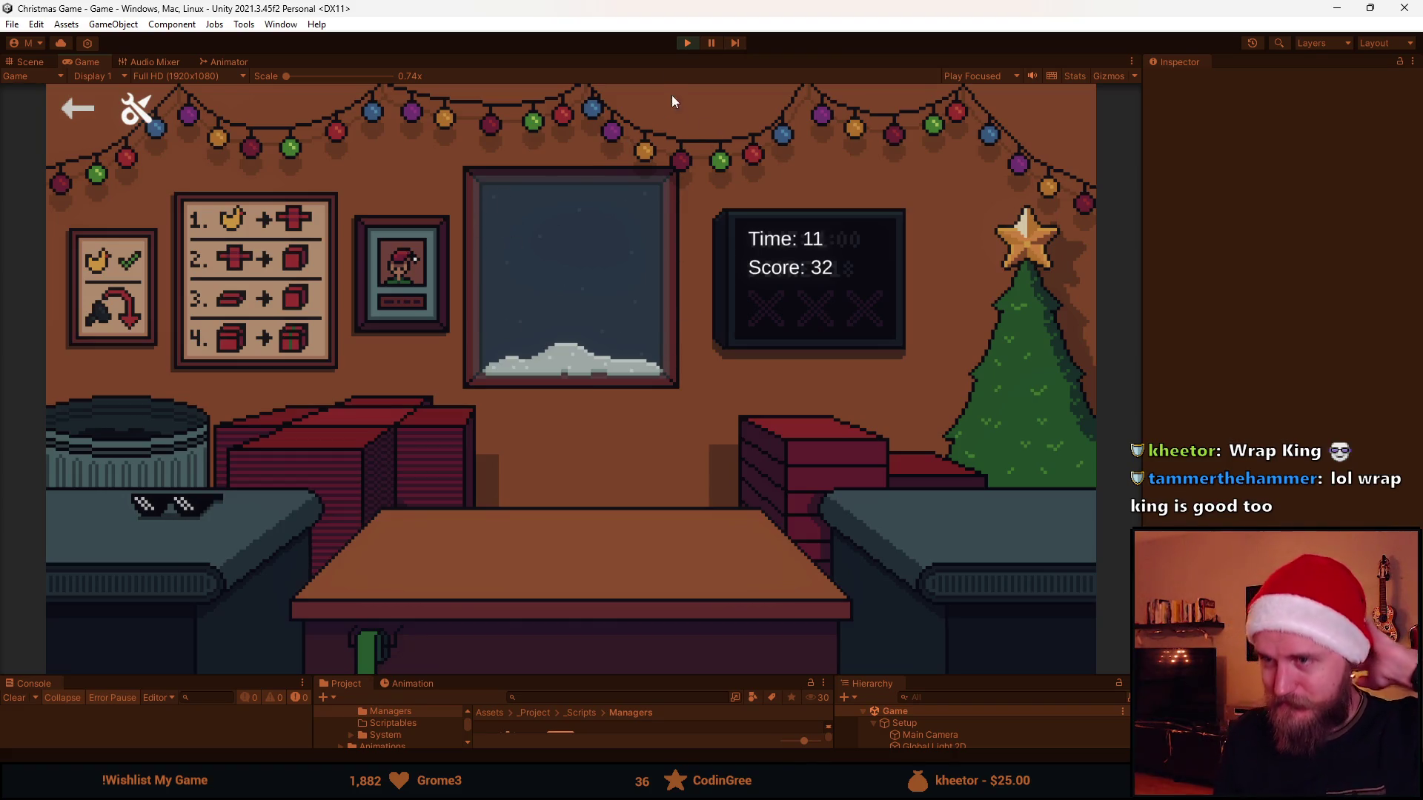
{"action": "left_click", "coordinate": [687, 44]}
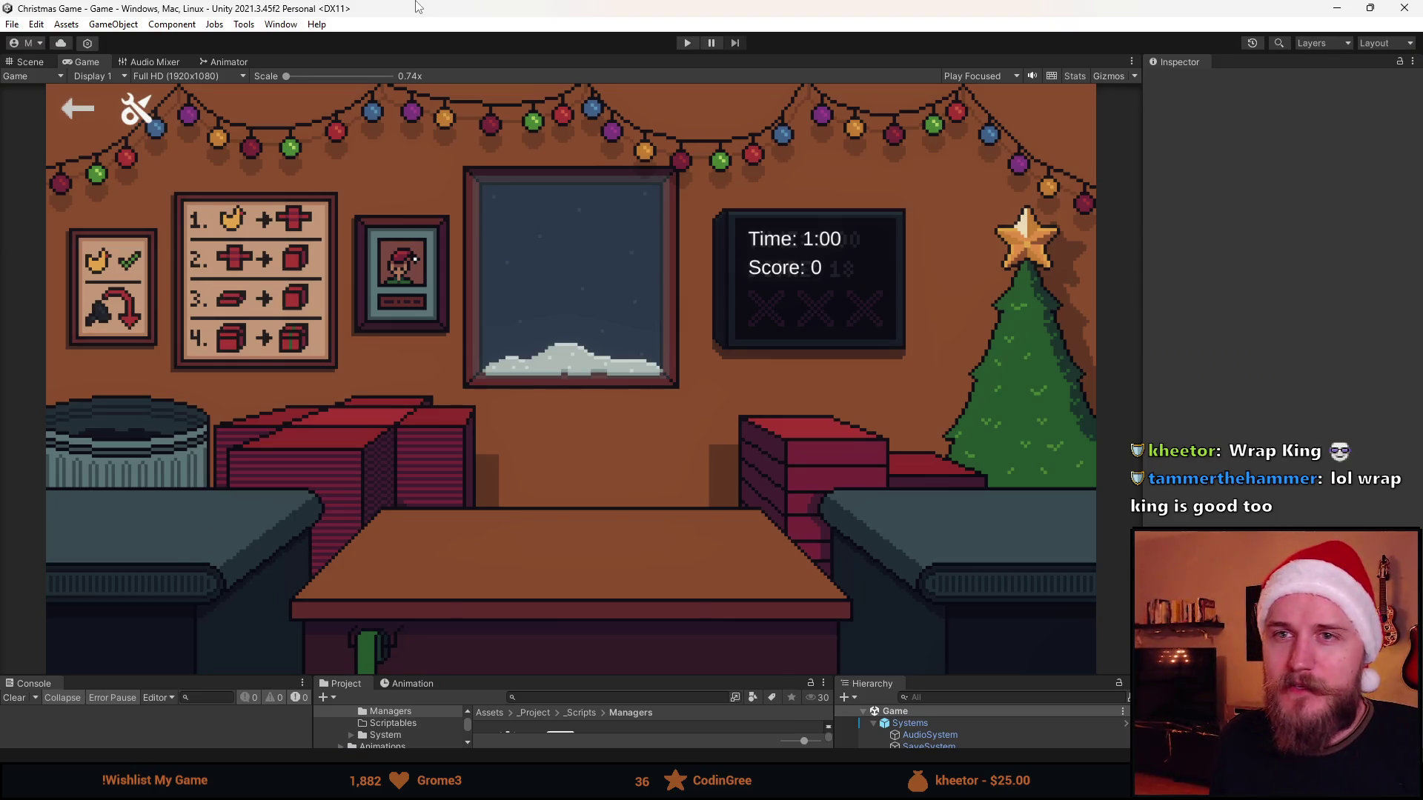
Minimize the Unity editor window to reveal the desktop.
{"action": "left_click", "coordinate": [1340, 7]}
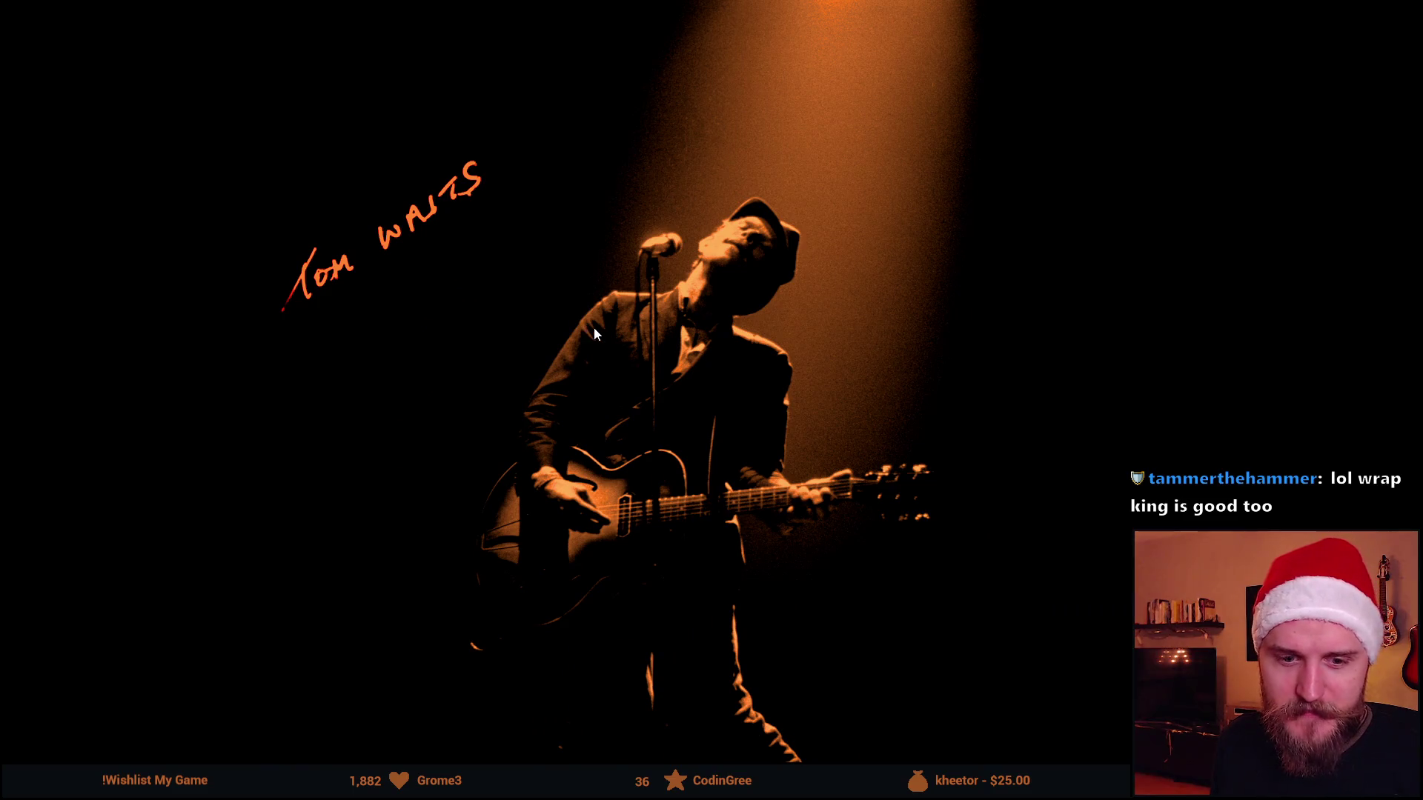